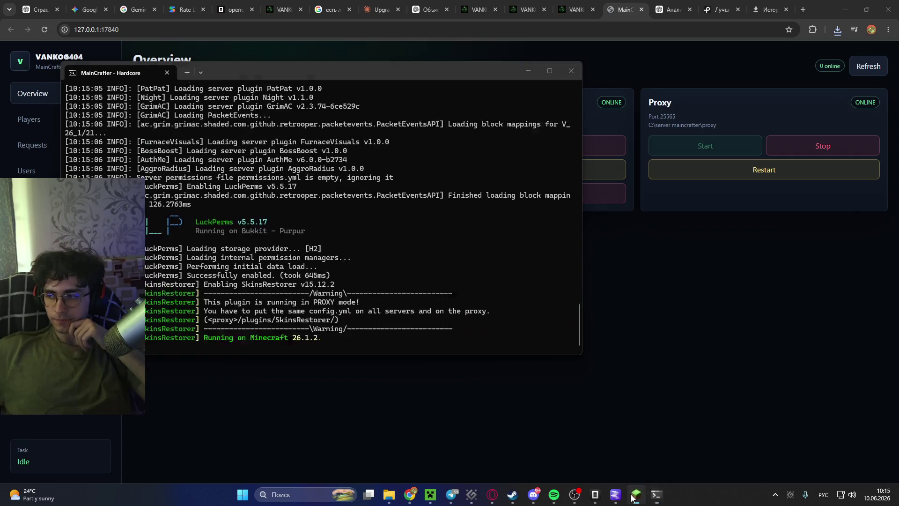
Rejoin the Localhost server through Direct Connect from the server list.
left_click(633, 495)
left_click(455, 314)
left_click(470, 444)
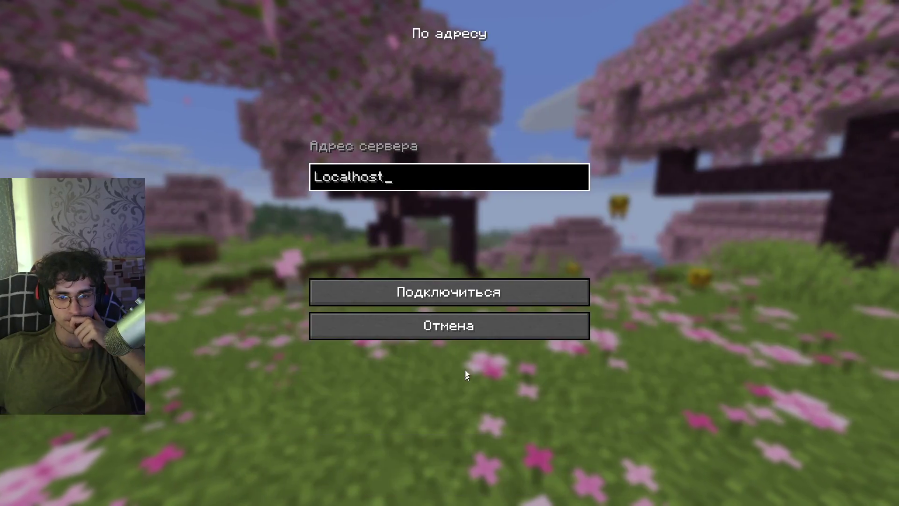
left_click(473, 296)
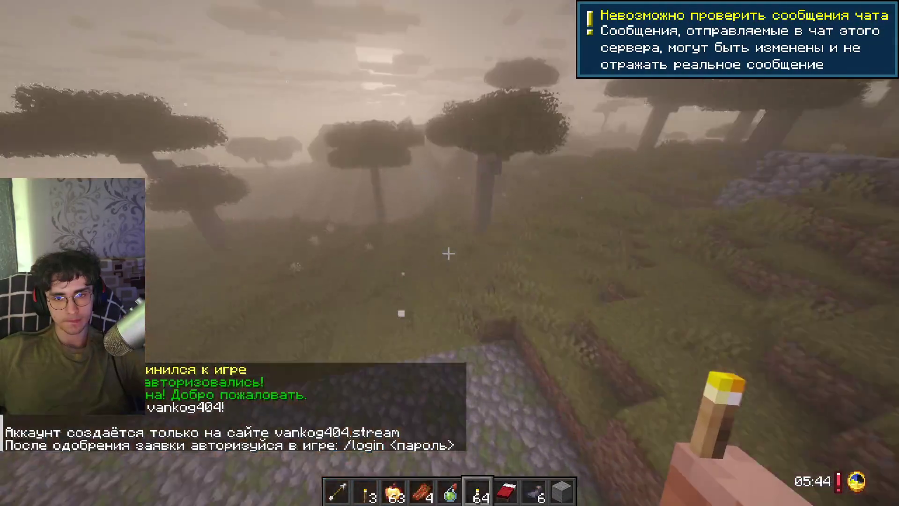
Fly as a spectator down into the sculk-covered deepslate cave, then switch to Creative.
key("F3+F4")
key("F4")
key("w")
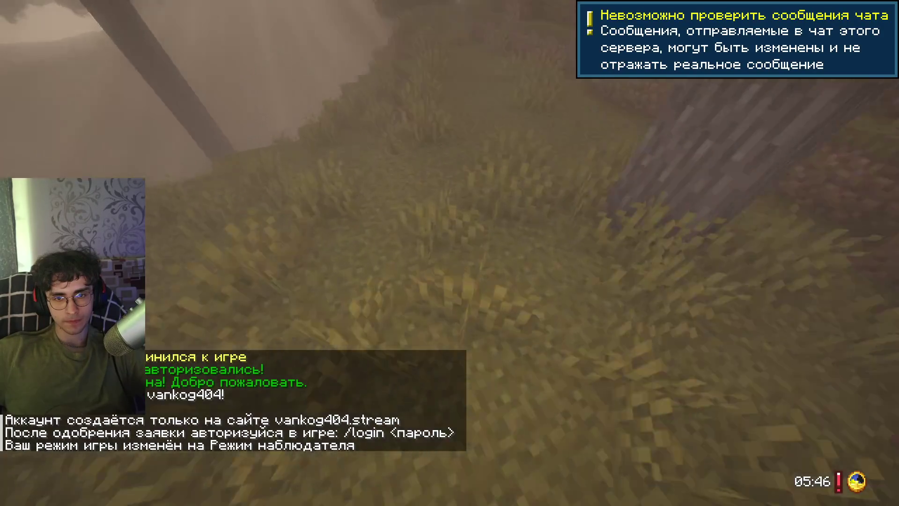
key("w")
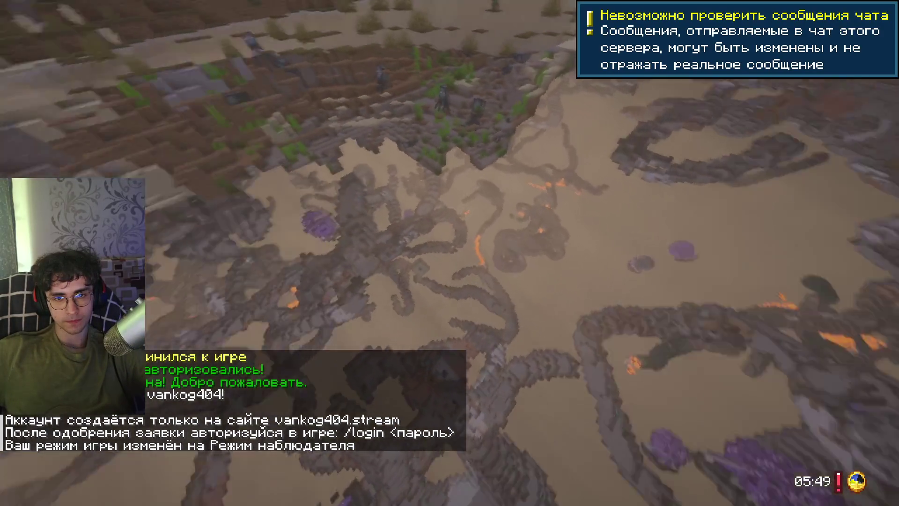
key("w")
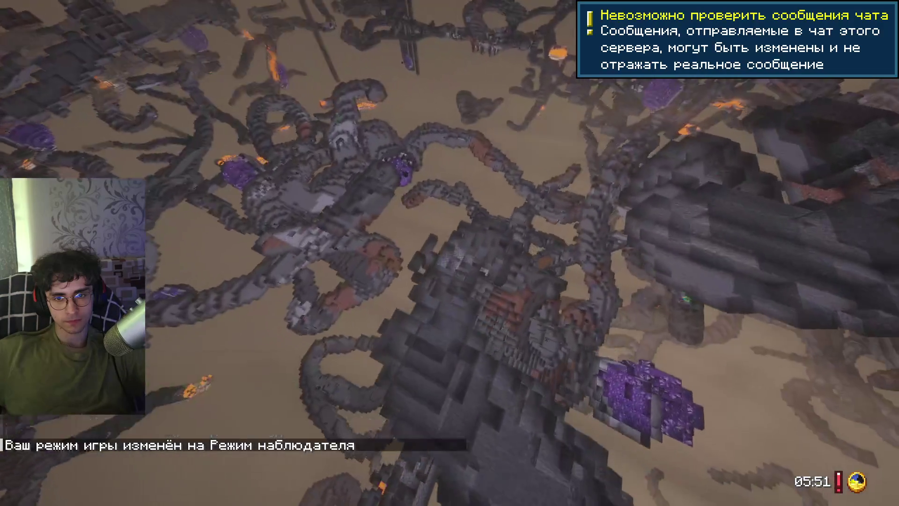
key("w")
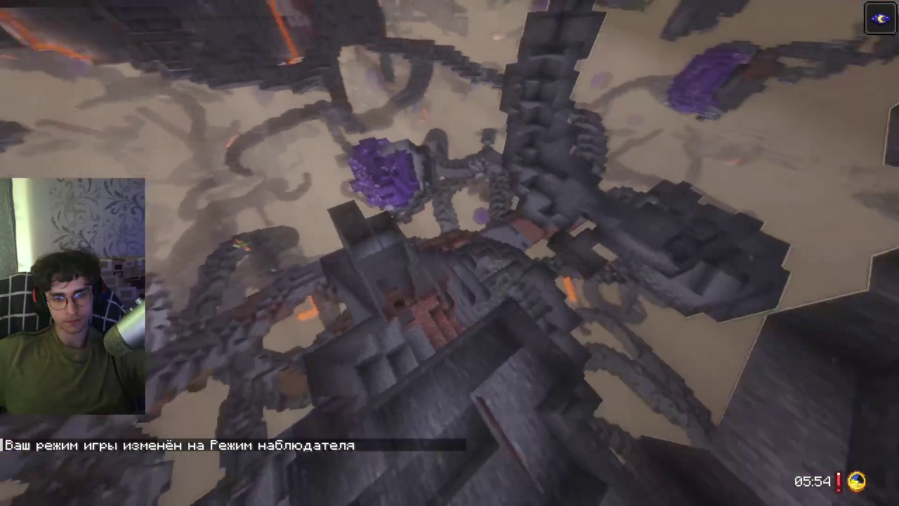
key("w")
key("F3+F4")
scroll(449, 253, "down", 1)
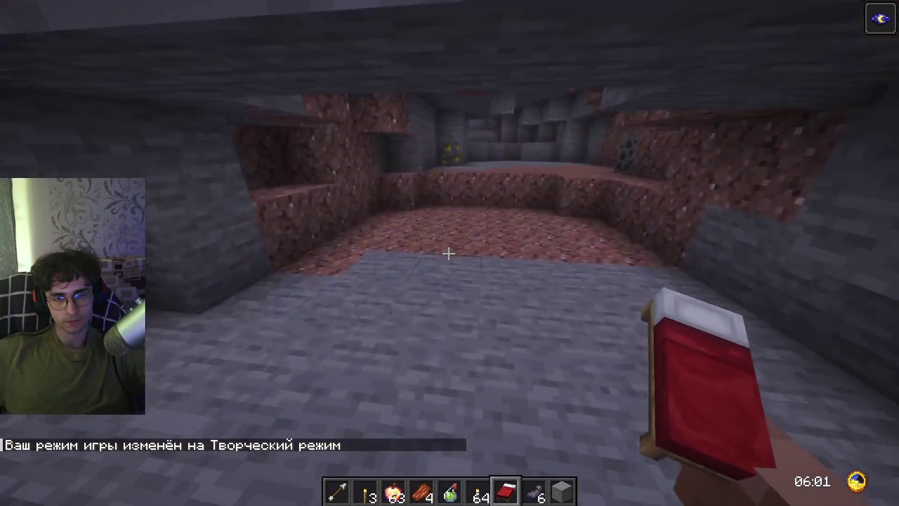
Check the music and sound settings in the game options, then resume.
key("Escape")
left_click(438, 204)
left_click(505, 148)
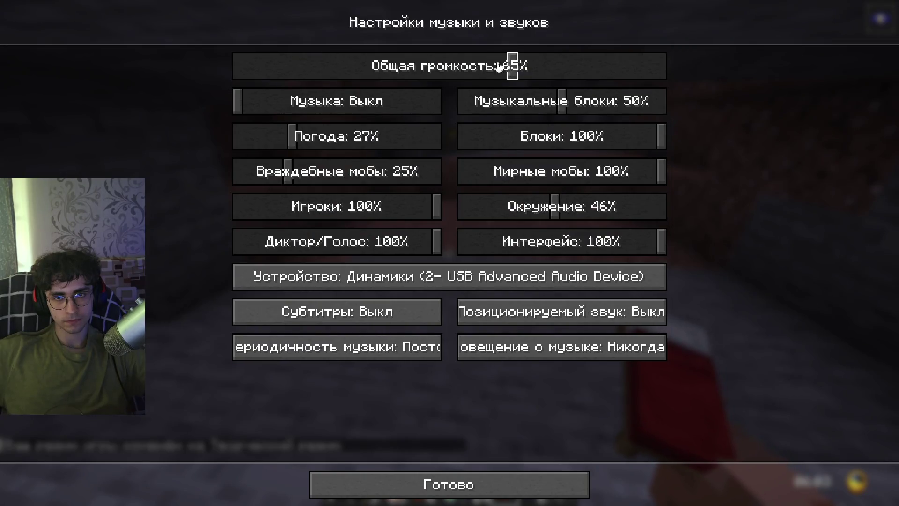
key("Escape")
key("Escape")
key("Escape")
Set the spawn point at the red bed and place a torch on the stone block.
right_click(450, 253)
scroll(449, 253, "up", 1)
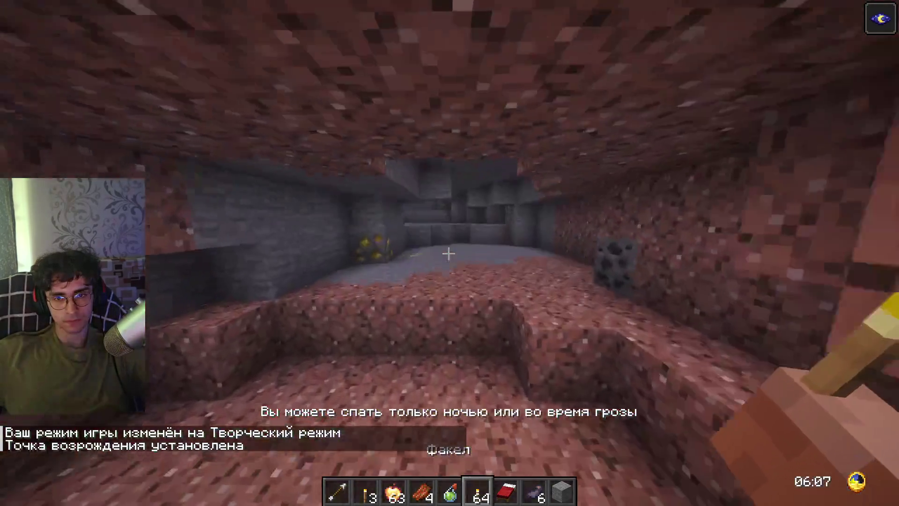
right_click(448, 253)
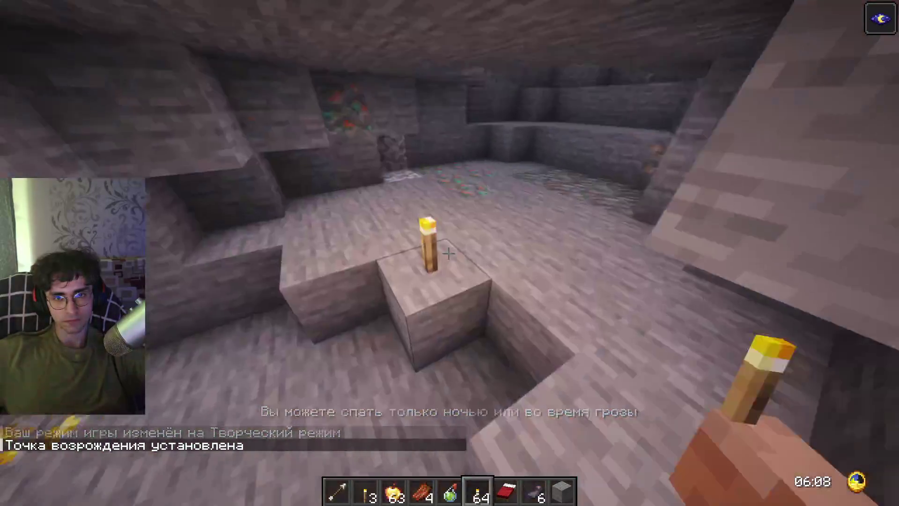
key("w")
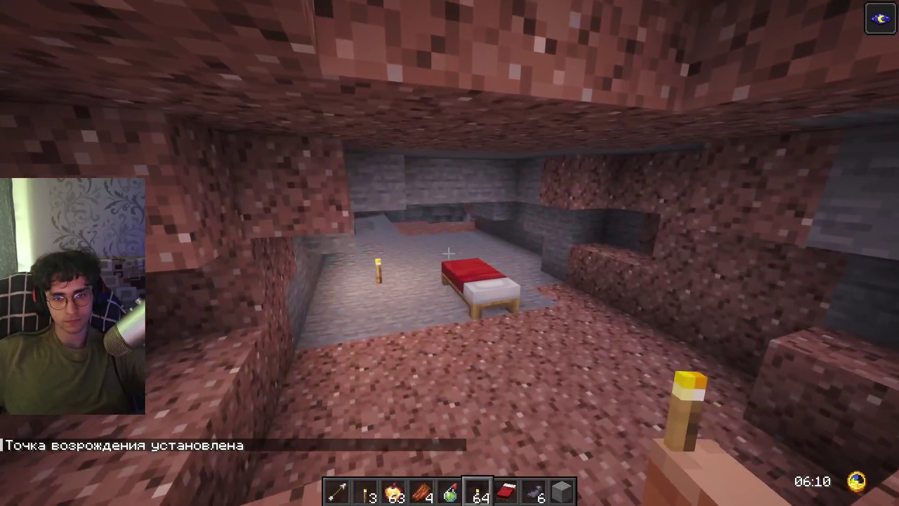
Run /kill @e[type=!player] and /time set night, then switch to Survival mode.
key("t")
key("Return")
type("/nightsiege start")
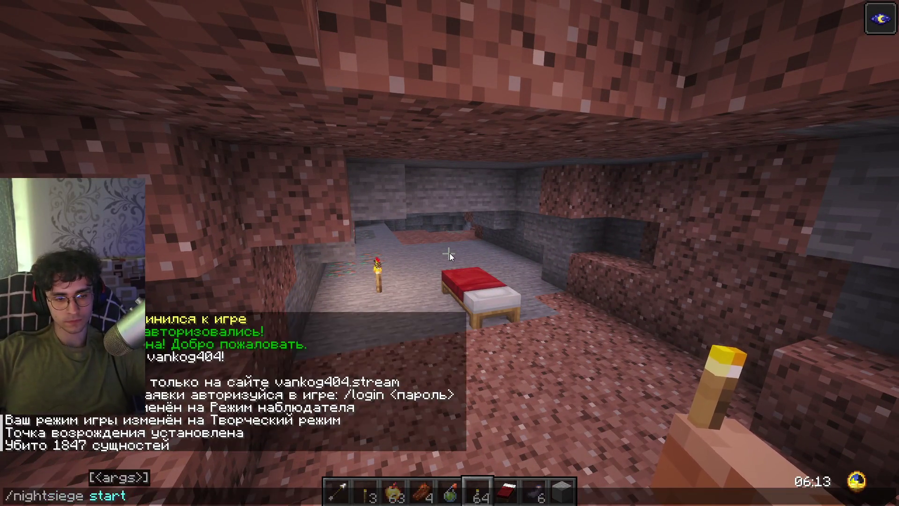
key("Return")
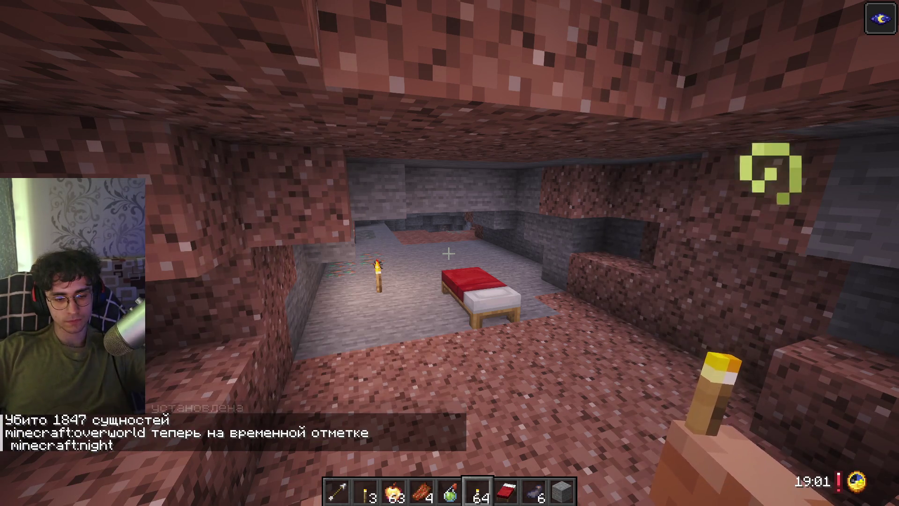
key("F3+F4")
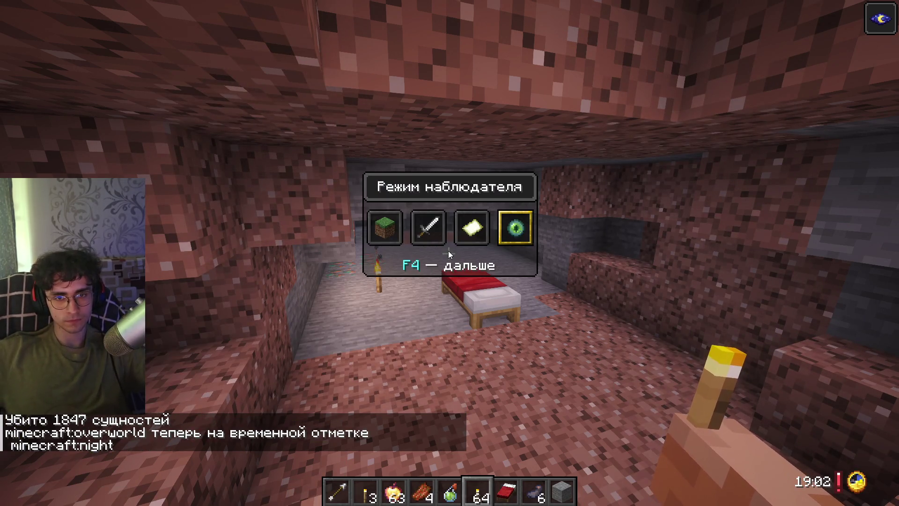
key("F4")
key("F4")
Rerun /nightsiege start from chat history, then leave the game for the terminal.
key("t")
key("Up")
key("Up")
key("Up")
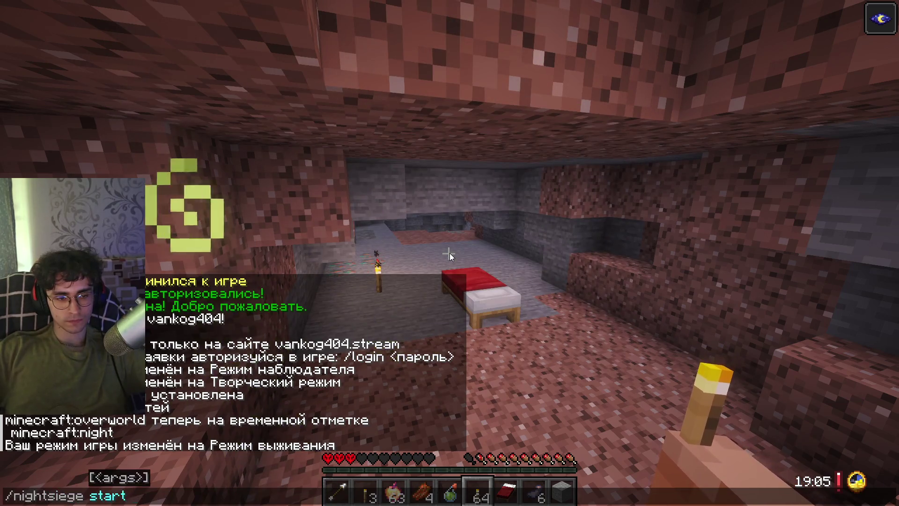
key("Return")
key("w")
key("Escape")
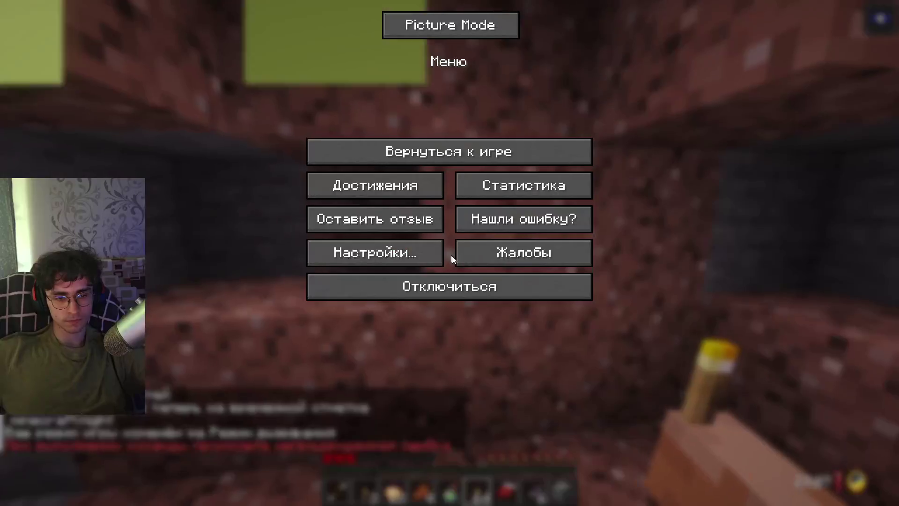
key("super")
key("Escape")
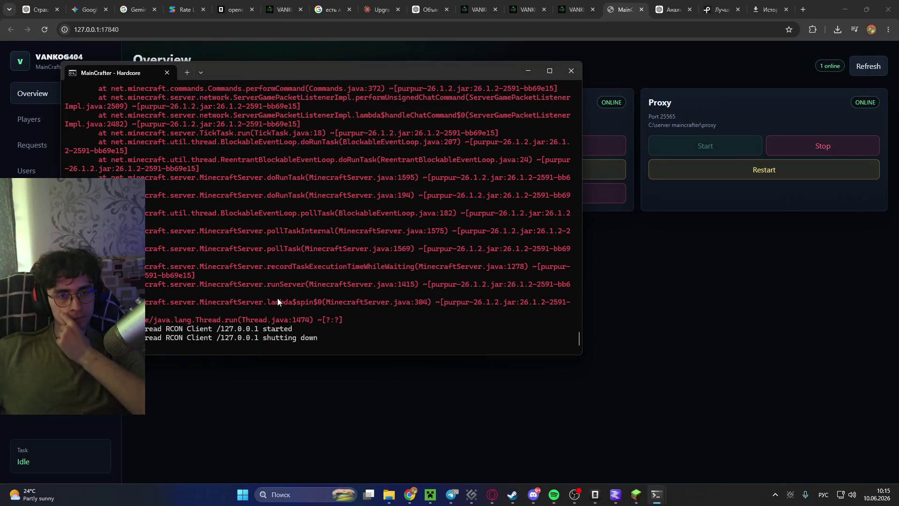
Copy the NightSiege ERROR stack trace from the server log and switch to ChatGPT.
scroll(277, 297, "up", 6)
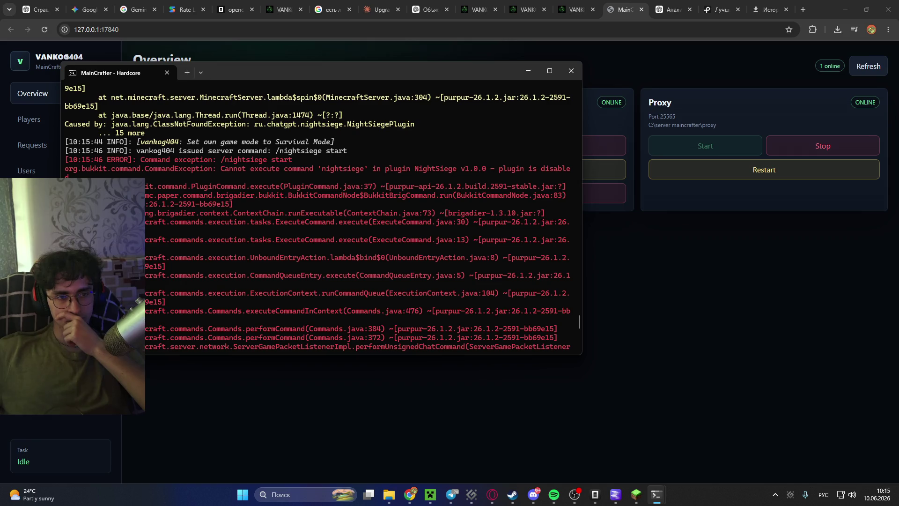
mouse_move(69, 158)
left_mouse_down()
mouse_move(197, 225)
mouse_move(280, 249)
mouse_move(361, 297)
mouse_move(284, 234)
mouse_move(216, 202)
mouse_move(66, 162)
left_mouse_up()
left_click(353, 265)
key("ctrl+c")
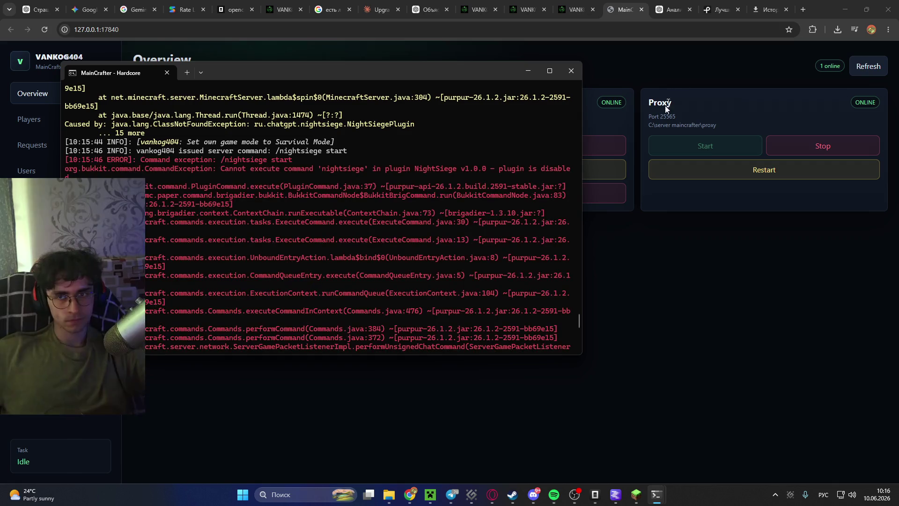
left_click(670, 9)
type("опять ошибка")
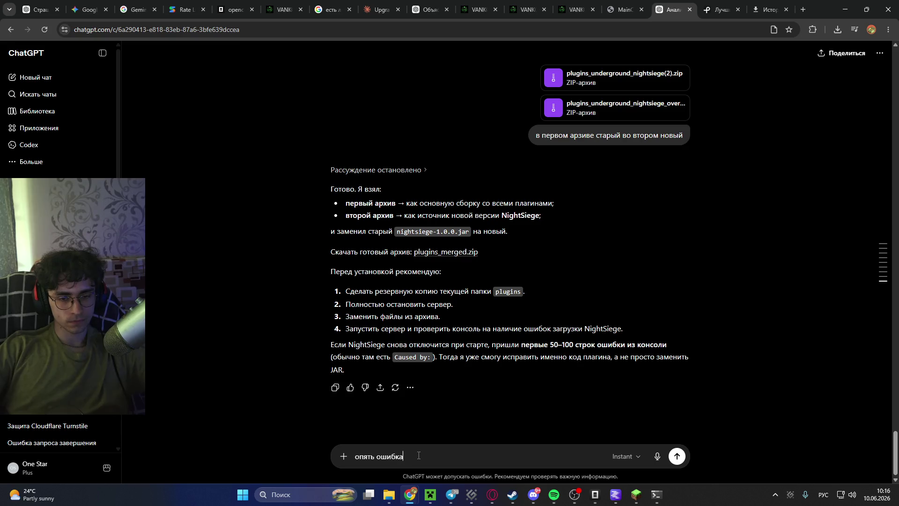
Send ChatGPT the pasted error log with plugins_merged.zip from drive F: attached.
key("ctrl+v")
mouse_move(389, 495)
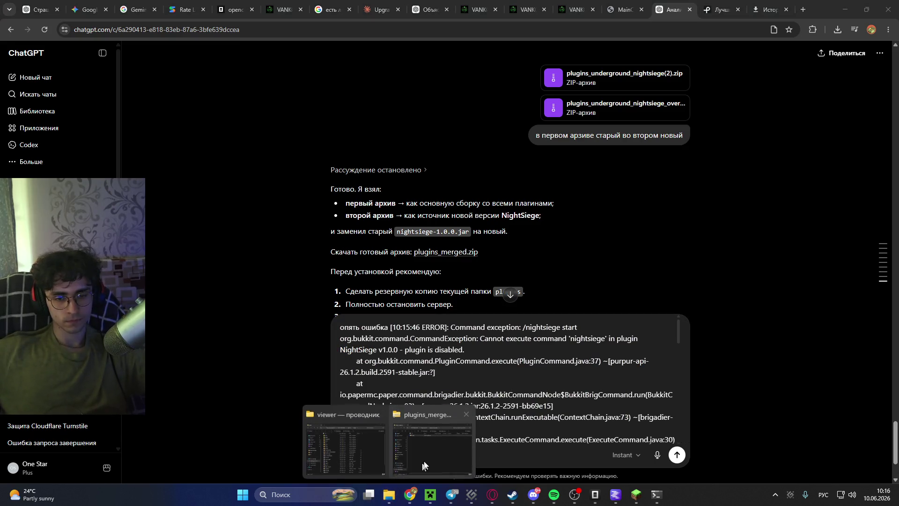
left_click(420, 443)
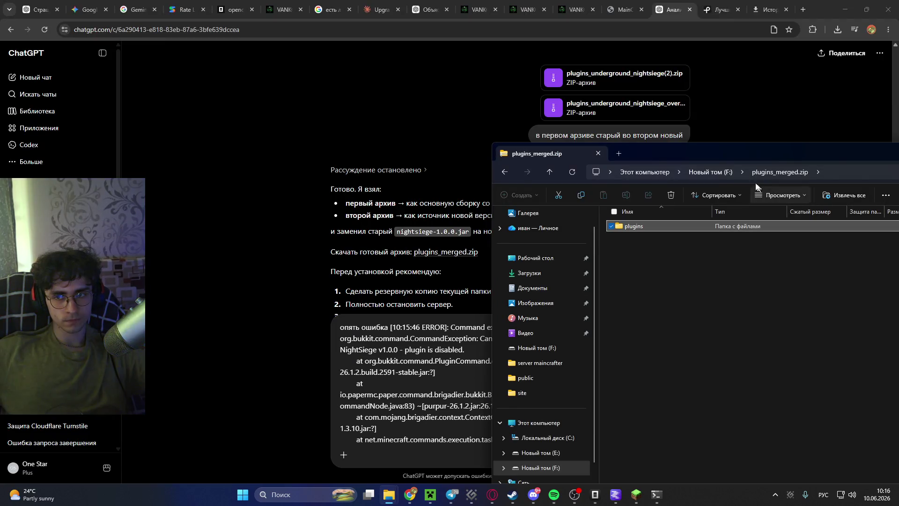
left_click(704, 172)
mouse_move(624, 233)
left_mouse_down()
mouse_move(433, 368)
mouse_move(430, 356)
left_mouse_up()
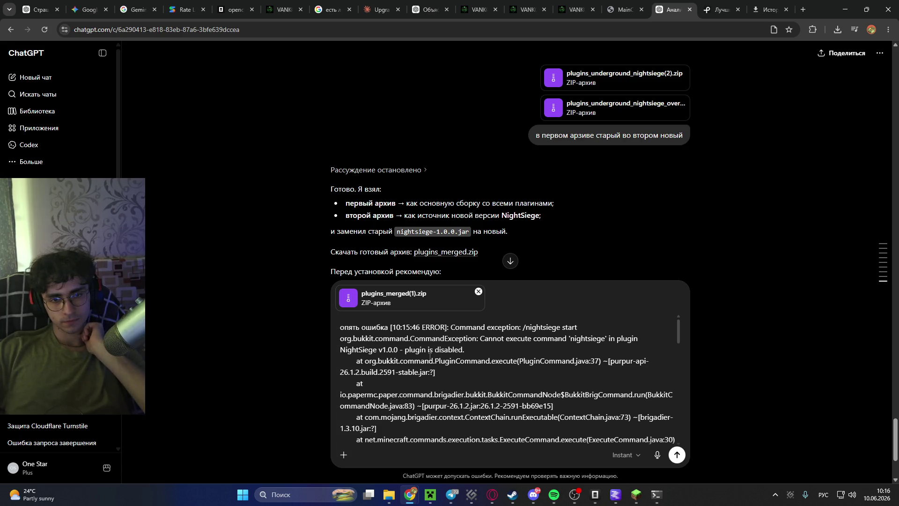
key("Return")
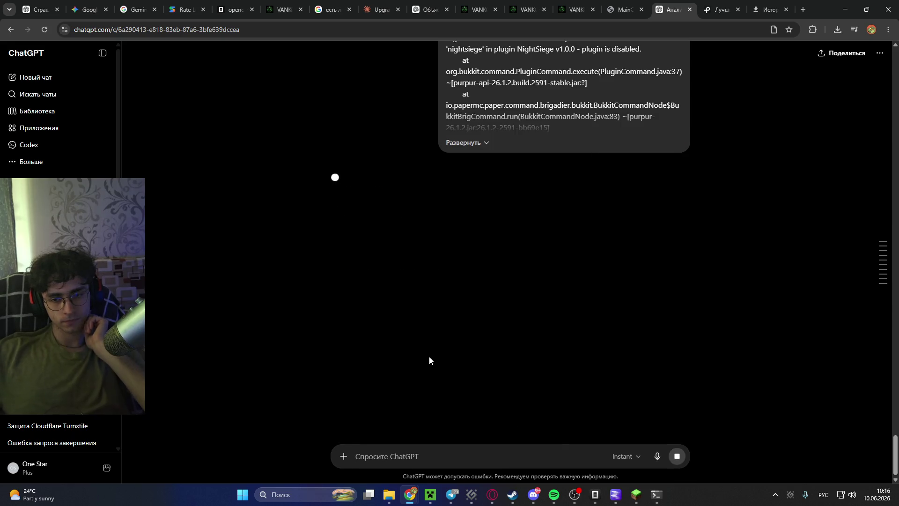
left_click(647, 491)
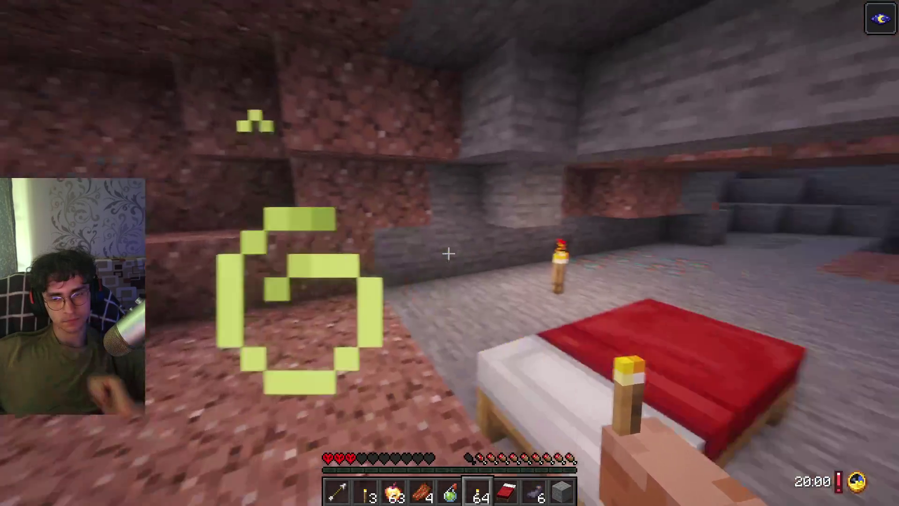
Rerun the kill-entities command, walk onto the granite ledge and eat an enchanted golden apple.
key("t")
key("Up")
key("Up")
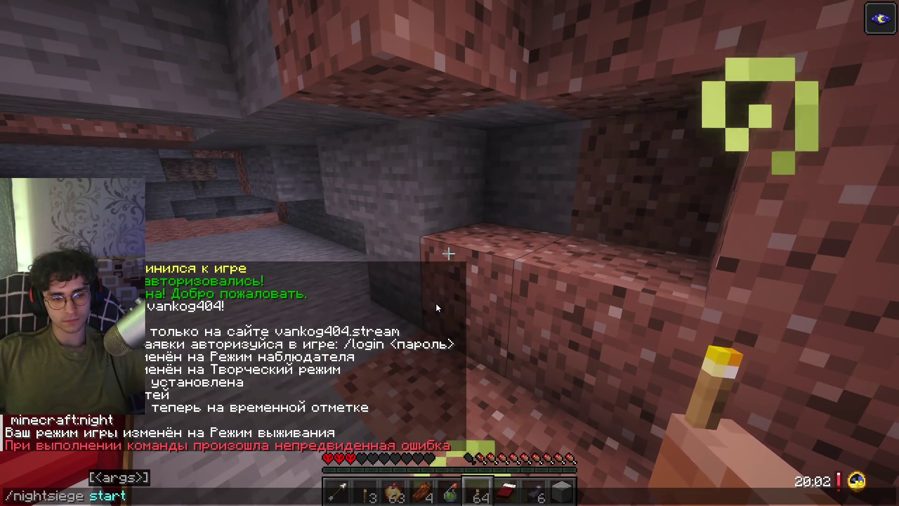
key("Up")
key("Return")
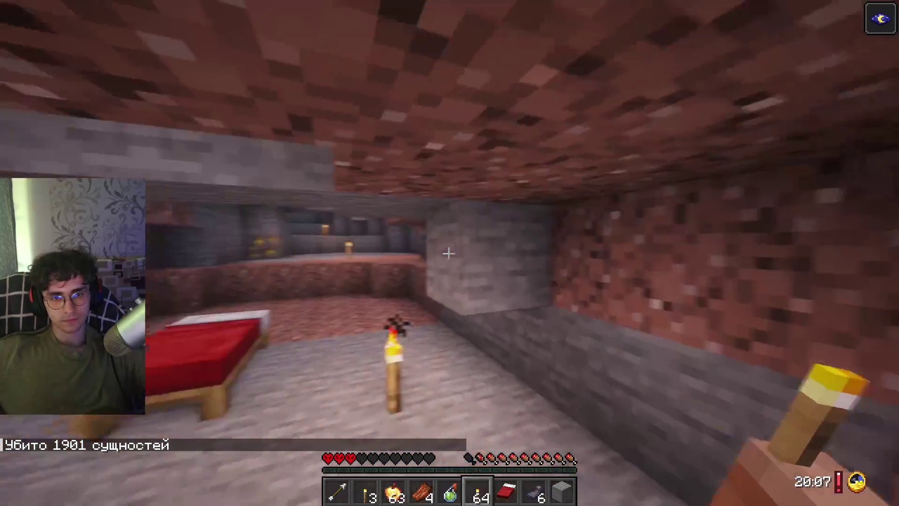
key("w")
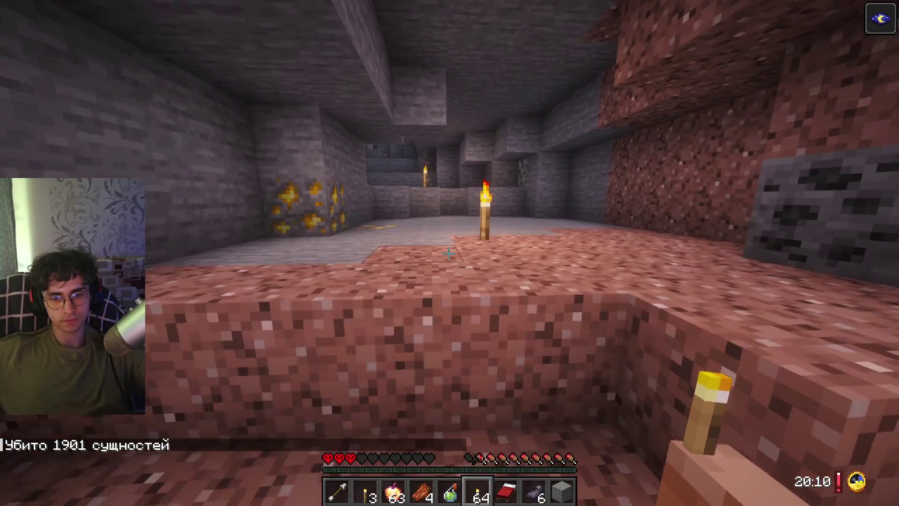
key("3")
right_click(448, 253)
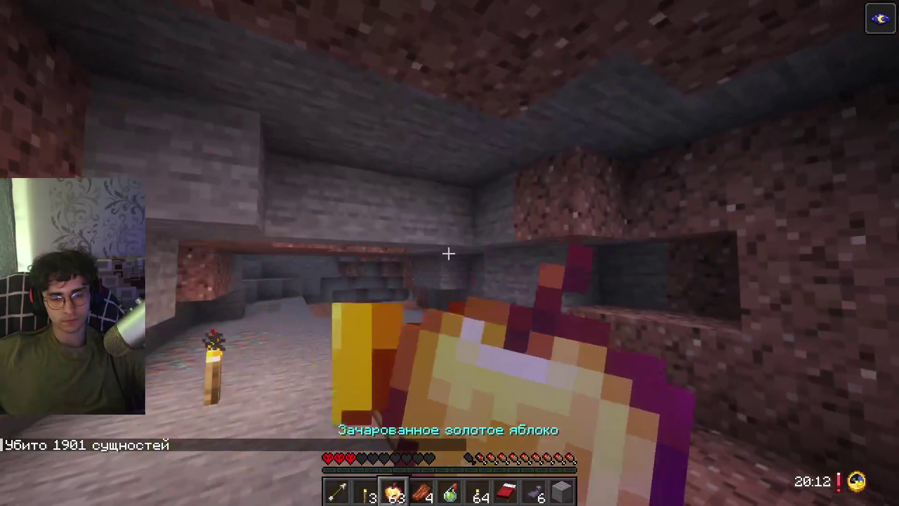
In Creative, put golden apples into two hotbar slots and delete the rotten flesh and fish.
key("F3+F4")
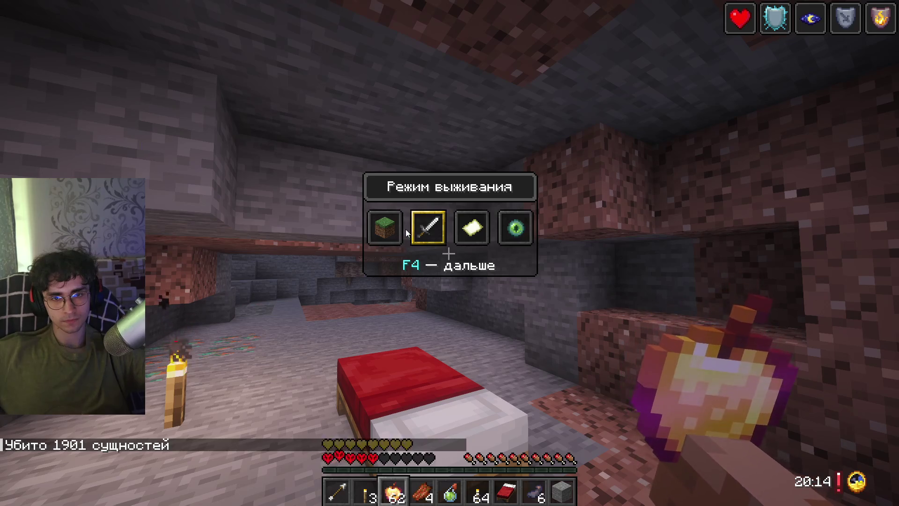
key("e")
left_click(387, 325)
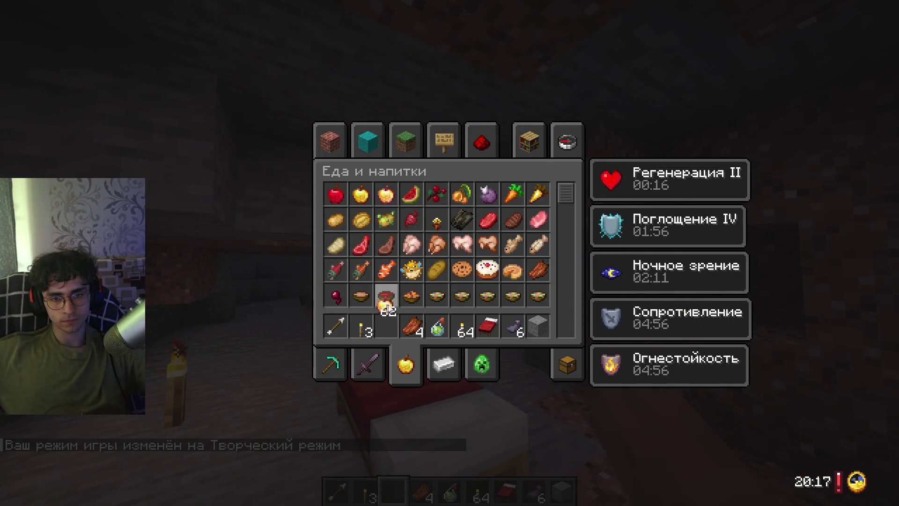
left_click(387, 326)
left_click(404, 325)
left_click(386, 295)
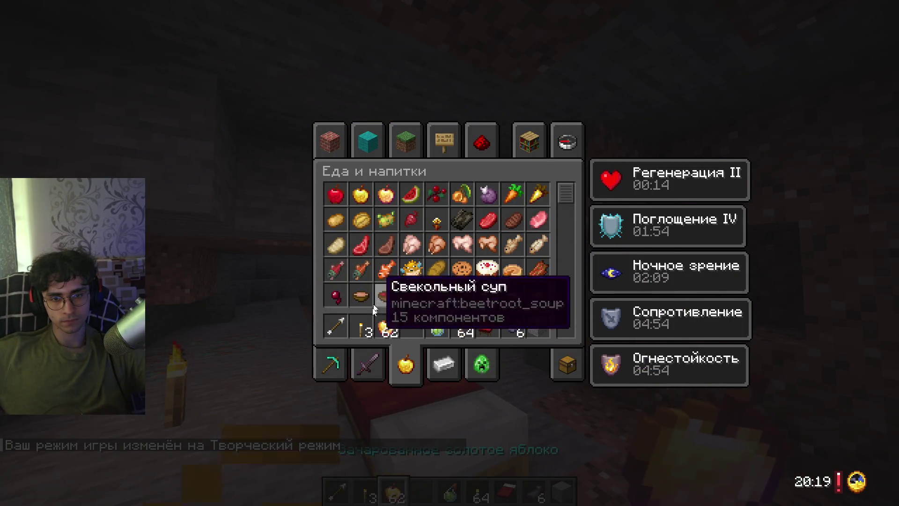
left_click(400, 326)
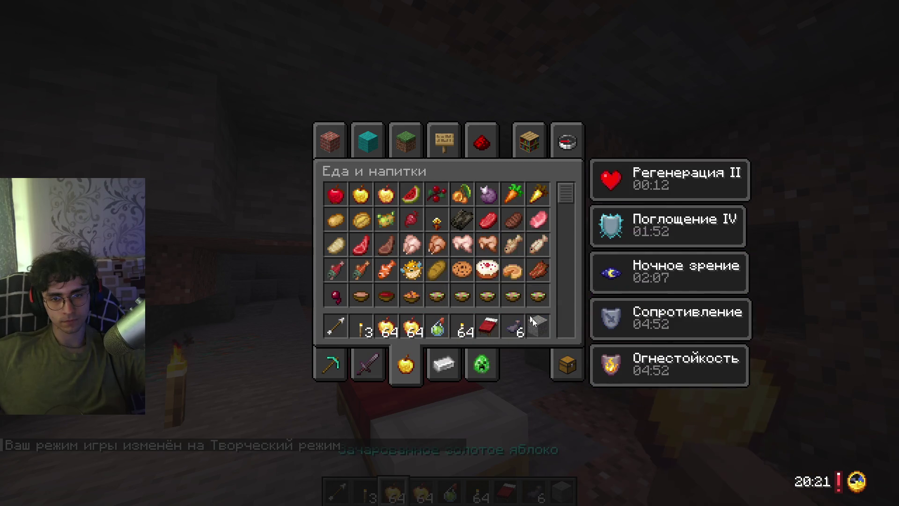
left_click(513, 326)
left_click(511, 280)
Move the night vision potion further along the hotbar and place the apple stack.
left_click(412, 326)
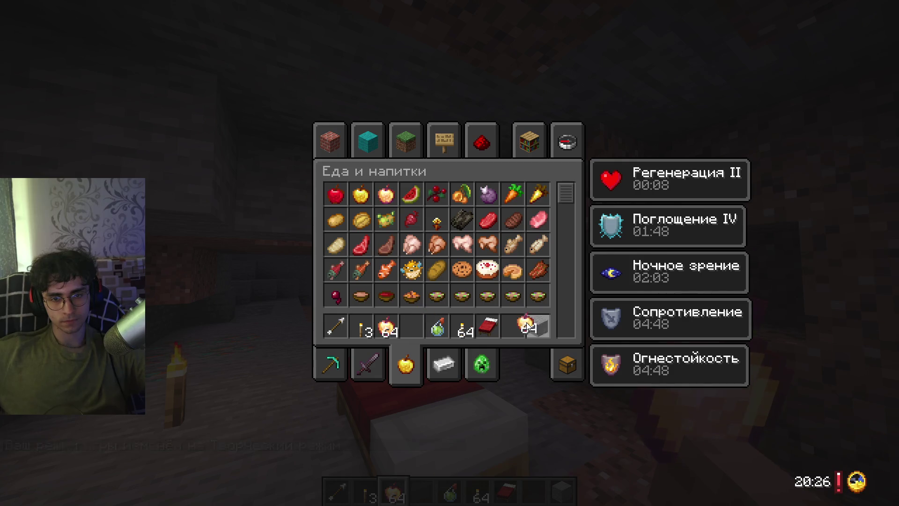
left_click(438, 326)
left_click(512, 327)
left_click(438, 326)
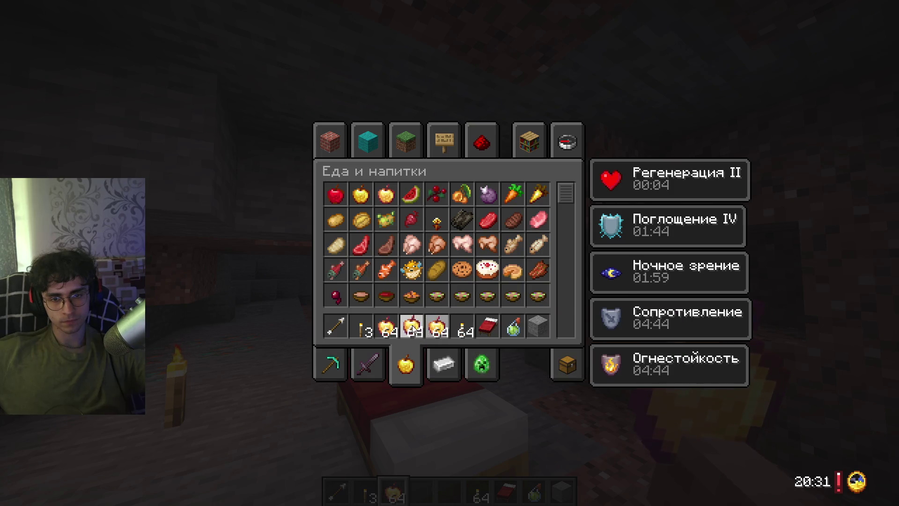
left_click(414, 328)
key("e")
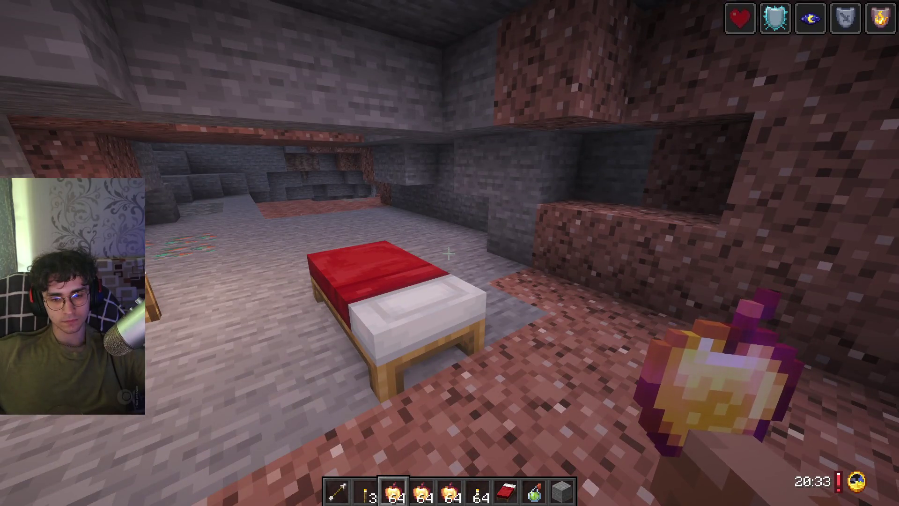
Fill three hotbar slots with enchanted golden apples from Food & Drinks and save as hotbar 2.
key("e")
key("e")
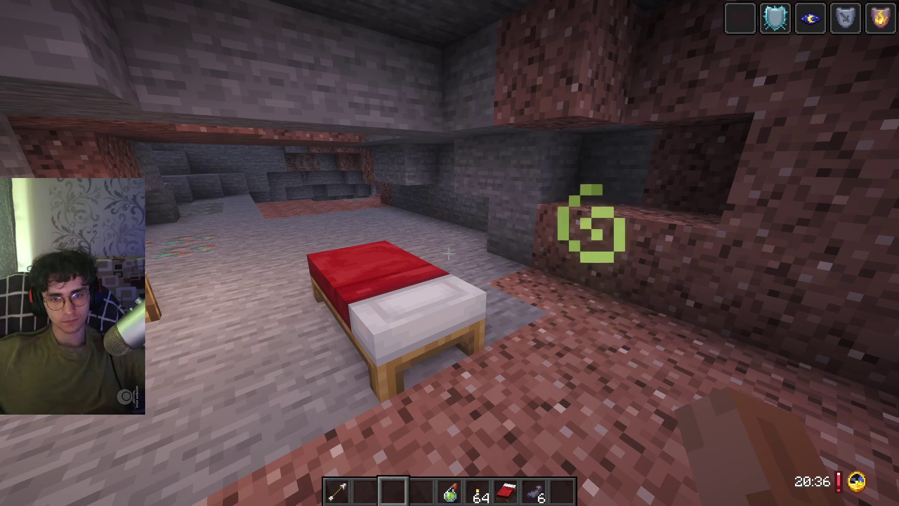
key("e")
left_click(568, 367)
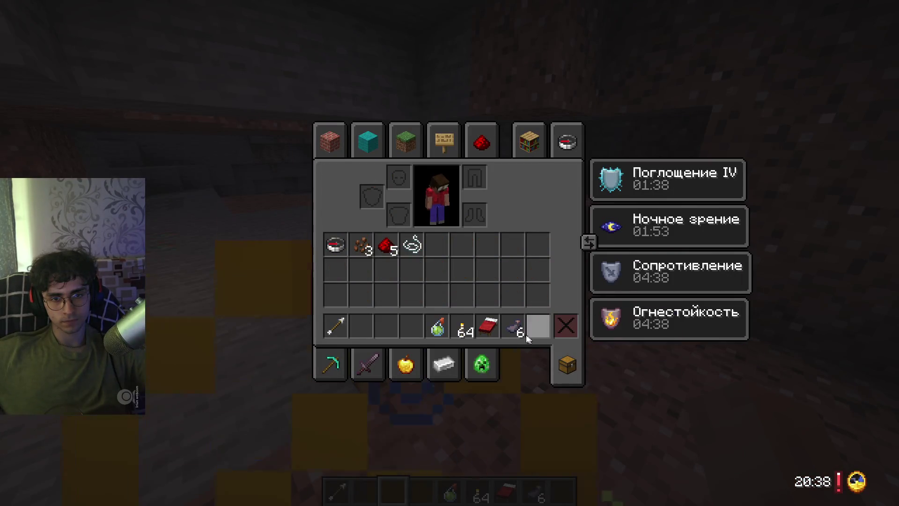
left_click(405, 364)
left_click(386, 194)
left_click_drag(370, 316, 411, 326)
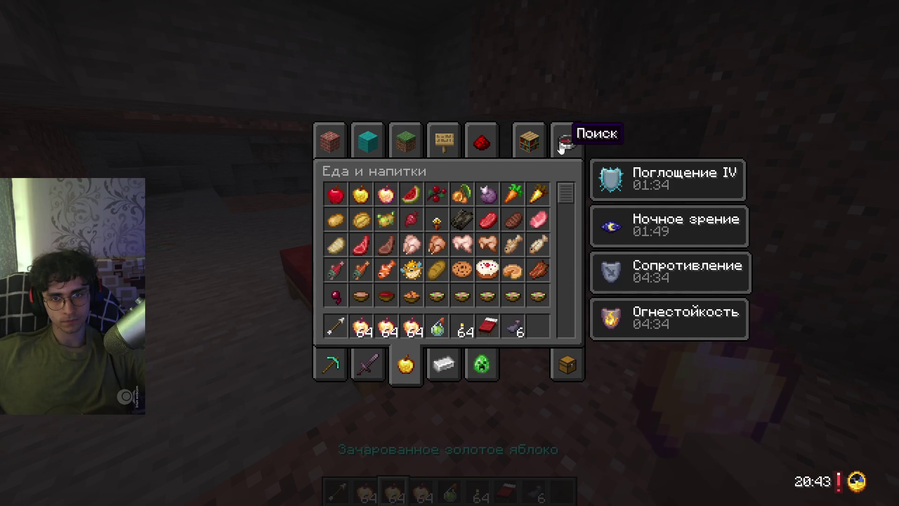
left_click(529, 140)
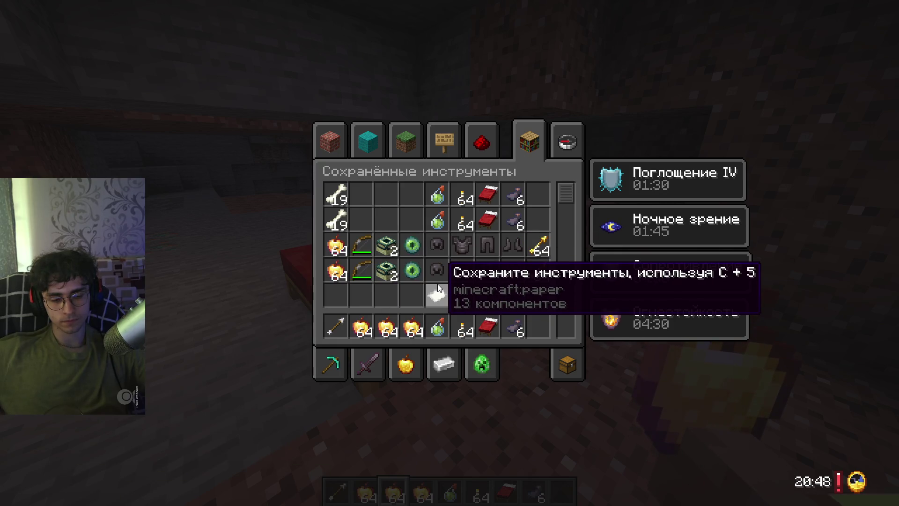
key("e")
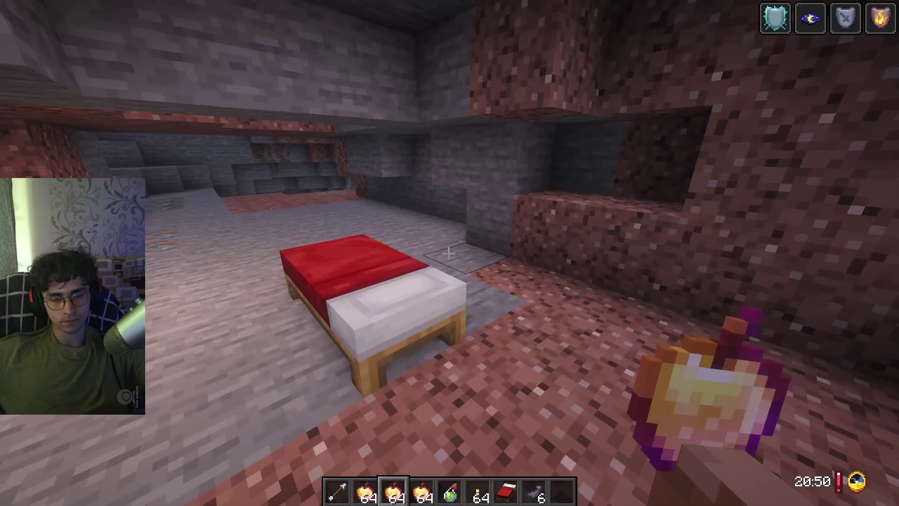
key("c+2")
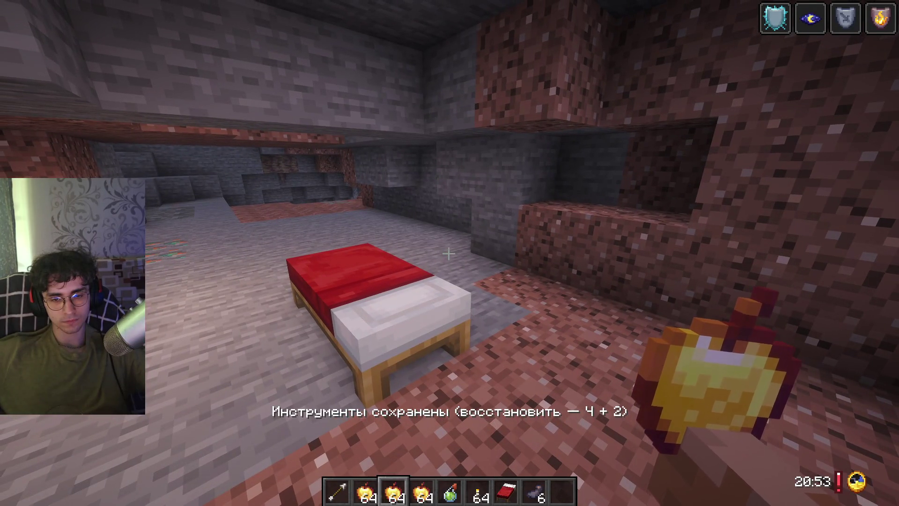
Eat and drop an enchanted golden apple, switch to Creative, then return to ChatGPT.
key("1")
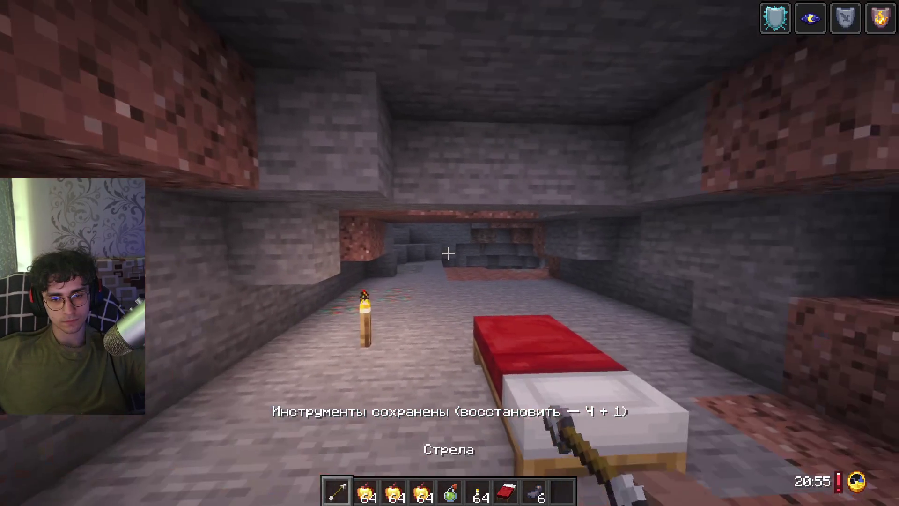
key("2")
right_click(449, 253)
key("q")
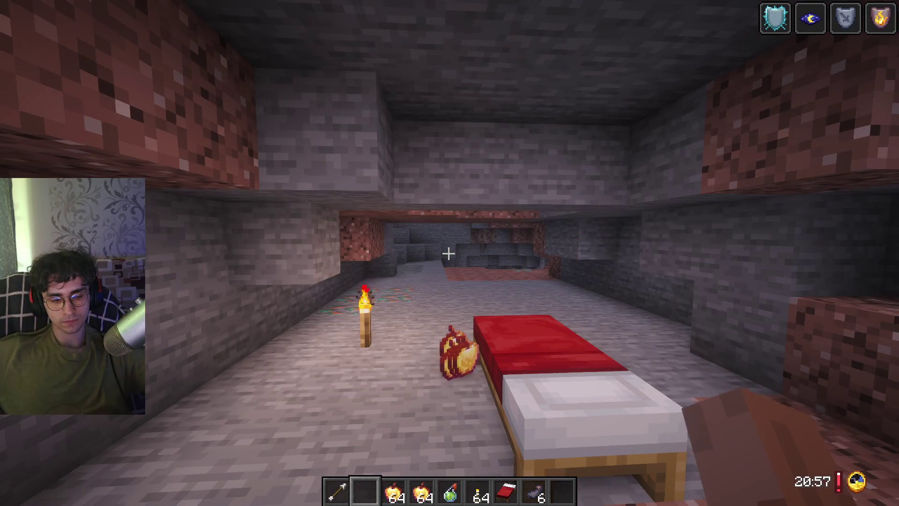
key("w")
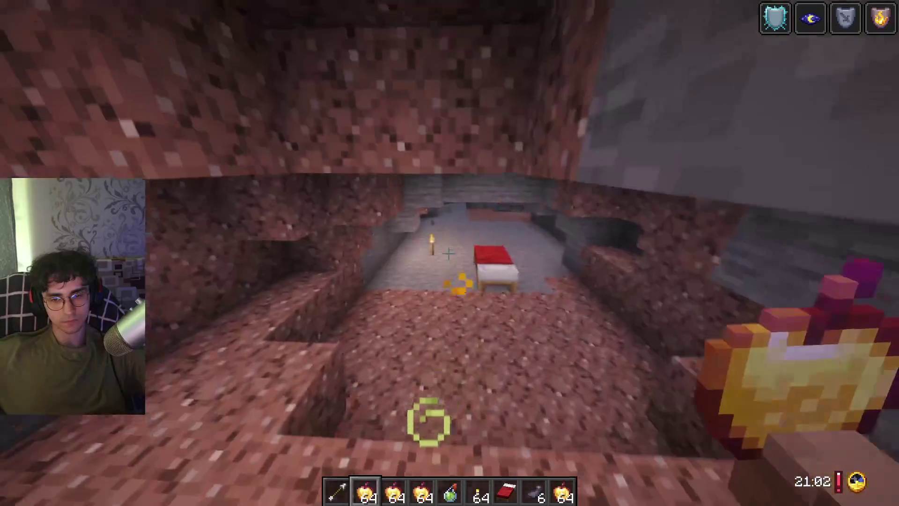
key("F3+F4")
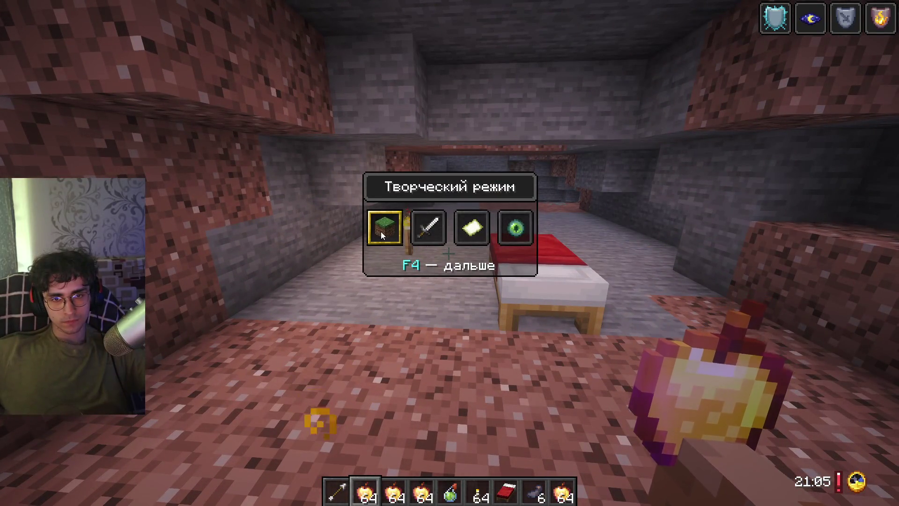
left_click(381, 231)
key("super")
left_click(745, 257)
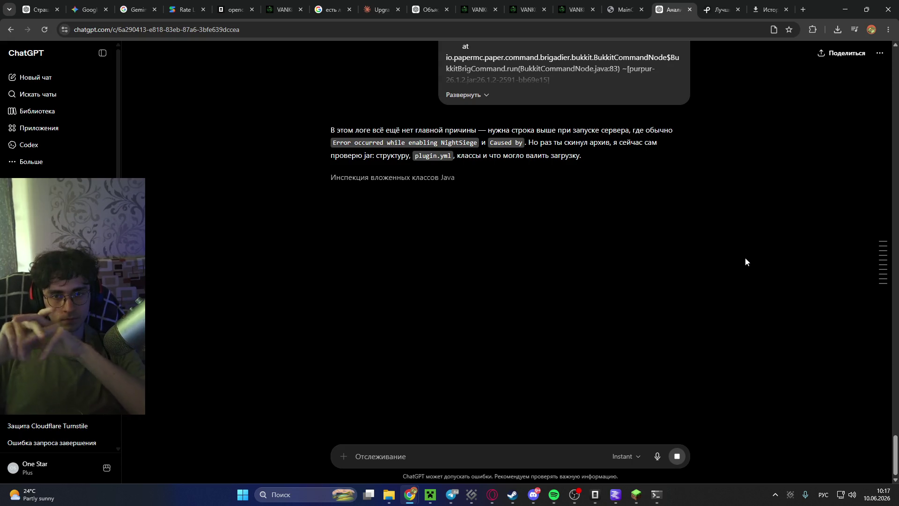
mouse_move(655, 502)
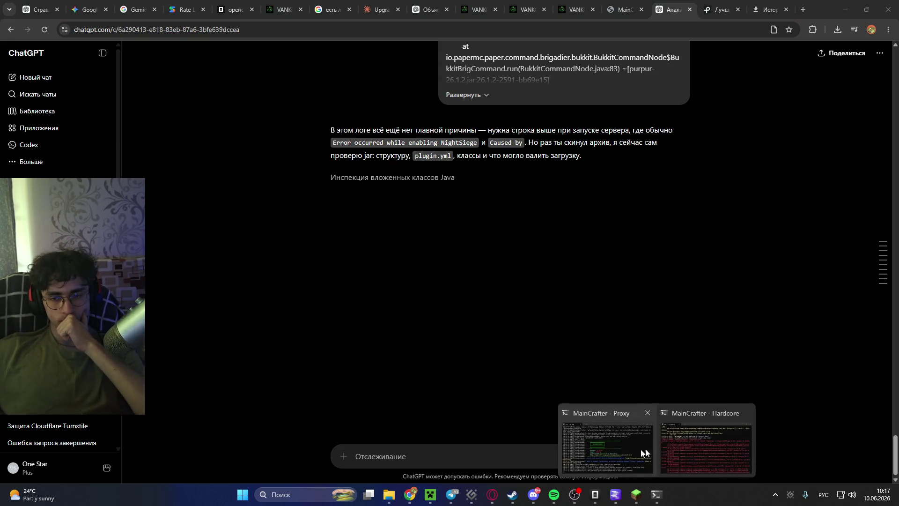
left_click(638, 454)
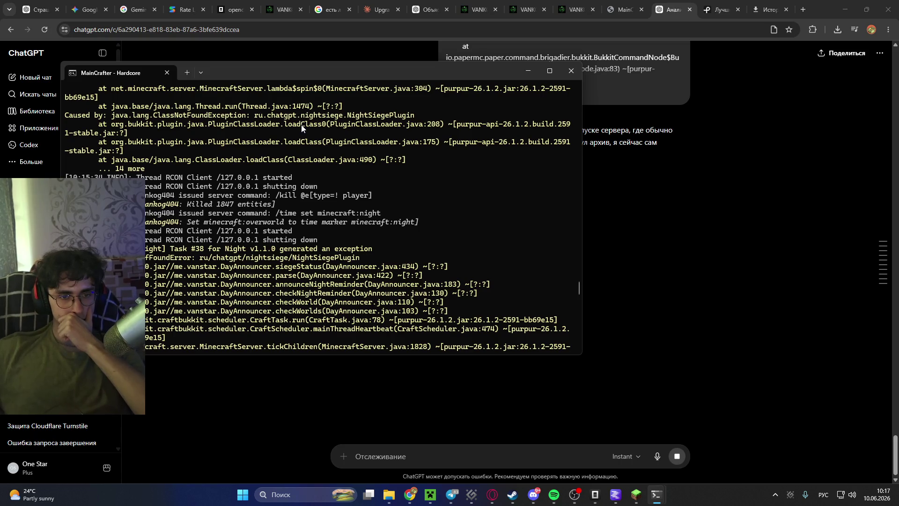
scroll(297, 120, "down", 1)
scroll(344, 214, "up", 8)
scroll(343, 210, "up", 4)
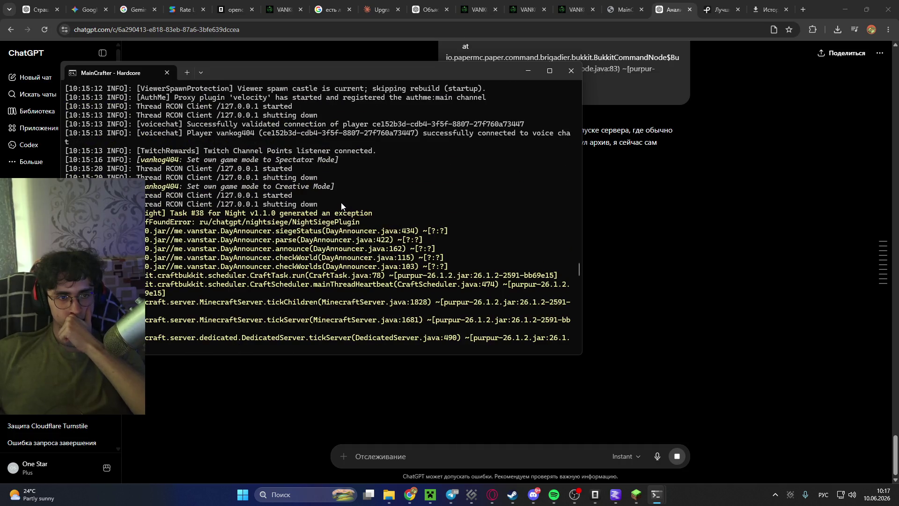
scroll(362, 167, "up", 15)
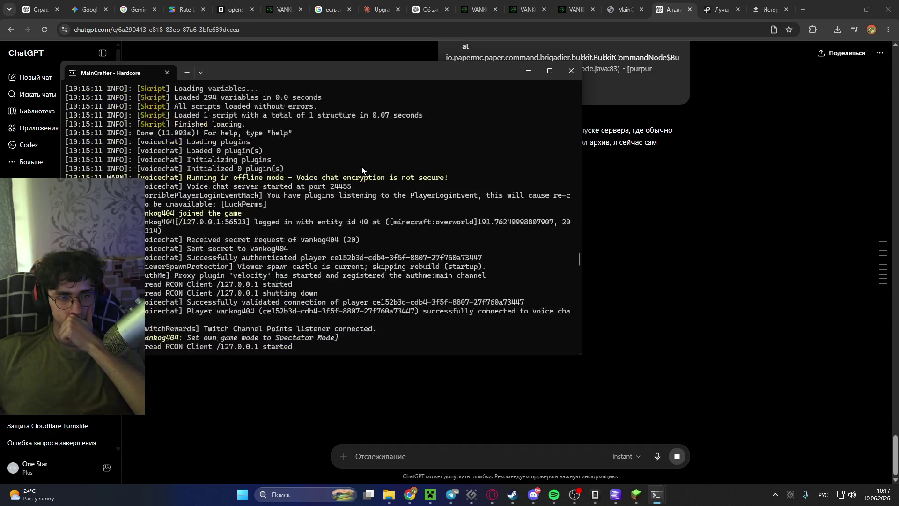
scroll(361, 167, "up", 10)
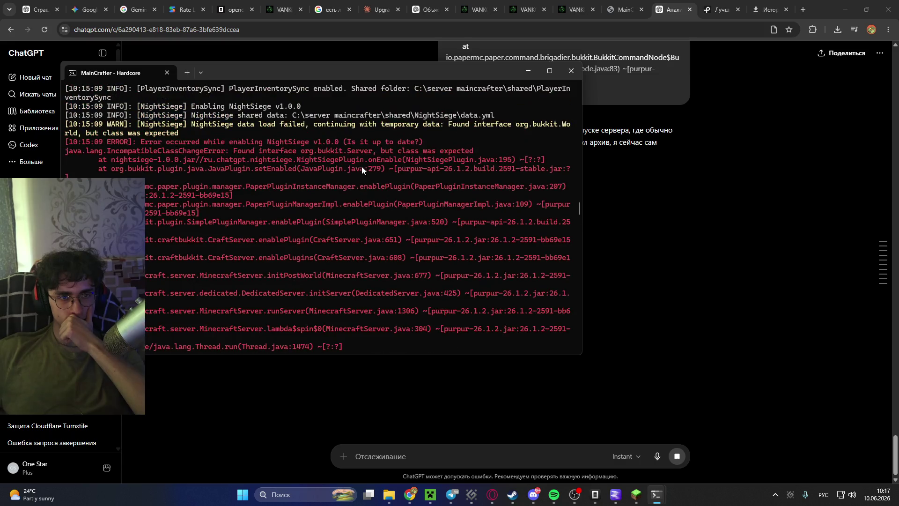
scroll(361, 167, "down", 1)
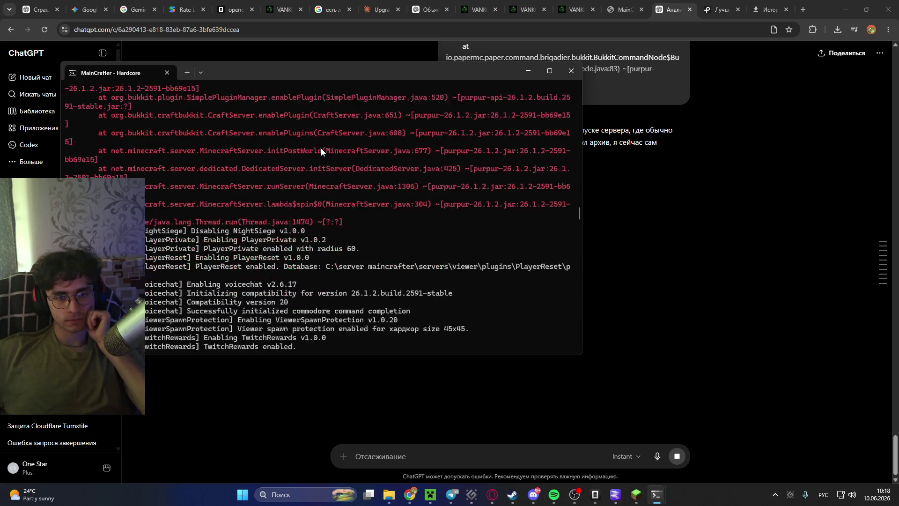
scroll(321, 154, "down", 20)
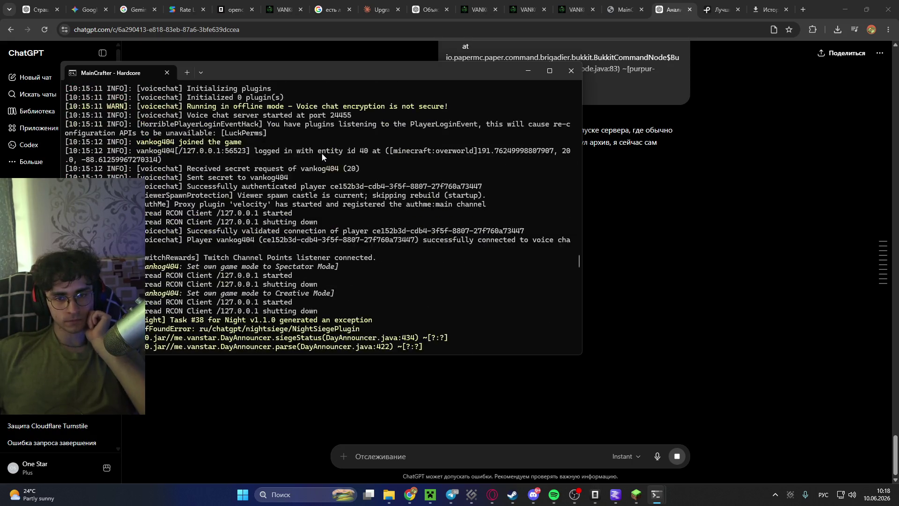
scroll(322, 155, "down", 1)
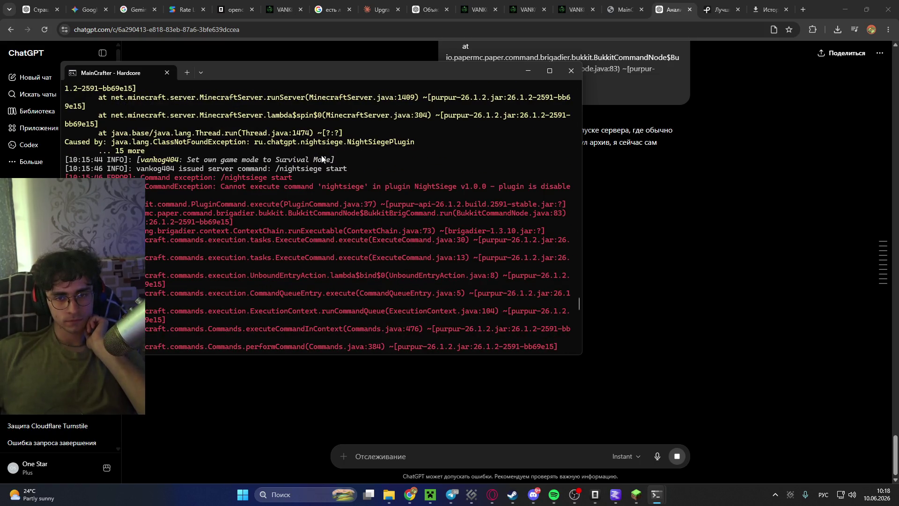
scroll(321, 156, "down", 4)
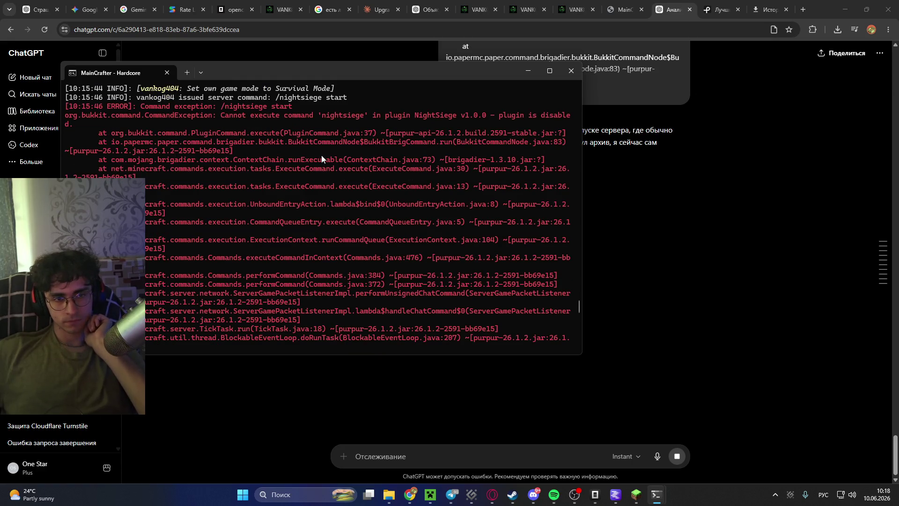
left_click(757, 279)
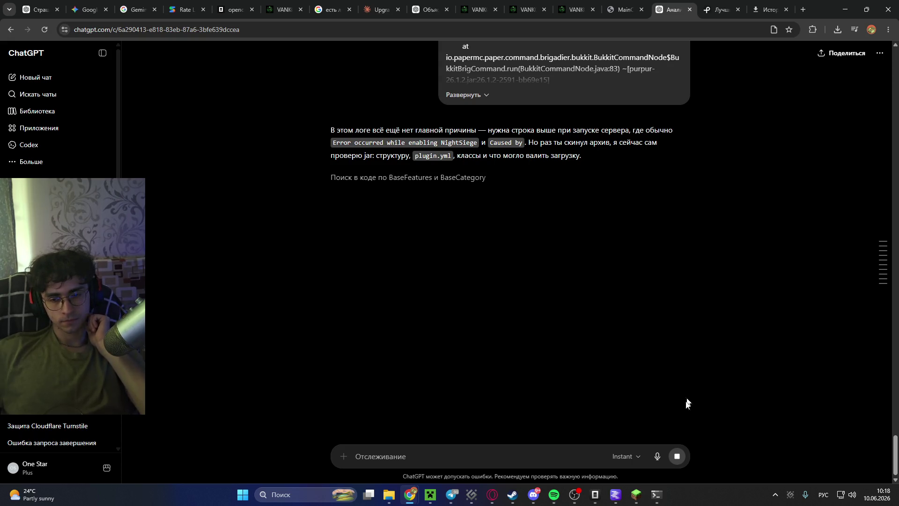
Google-search the 'MythicMobs + LevelledMobs' text selected in the Grok chat.
mouse_move(410, 494)
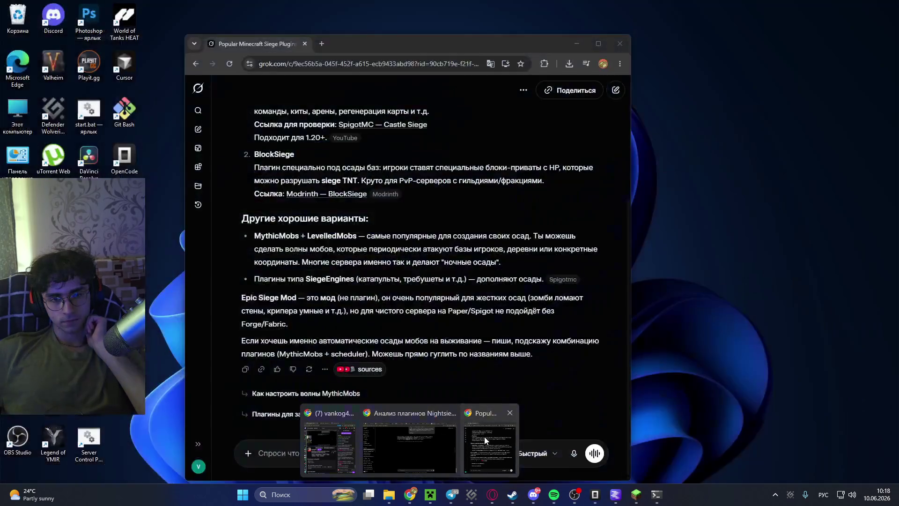
left_click(484, 436)
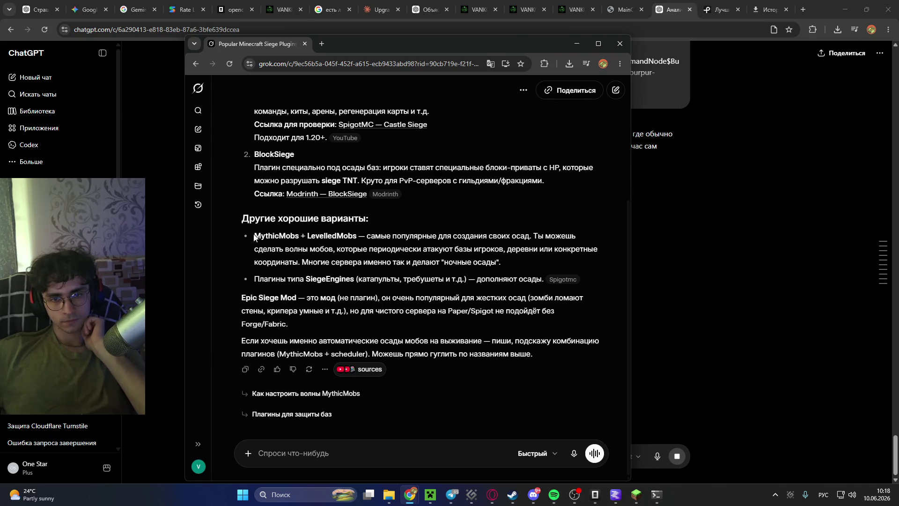
left_click_drag(254, 237, 356, 237)
right_click(335, 234)
left_click(385, 277)
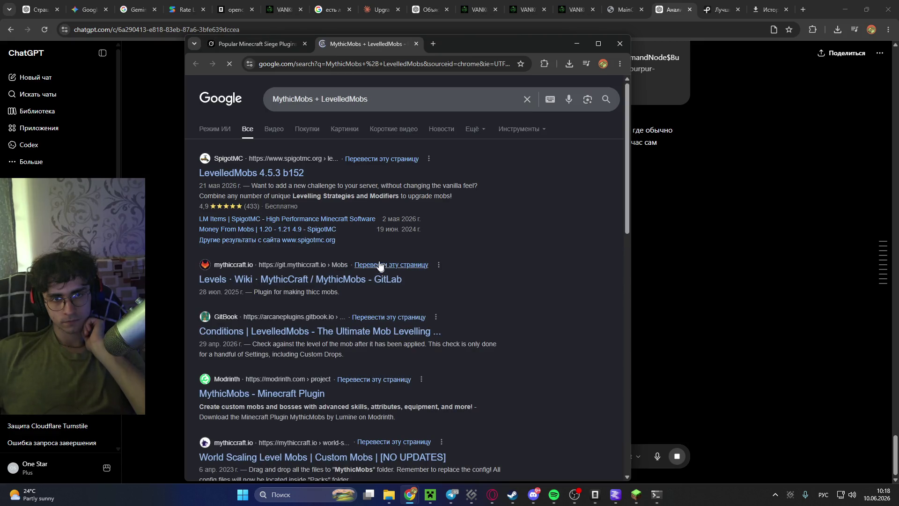
Look over the SpigotMC LevelledMobs plugin page, then return to the search results.
left_click(280, 176)
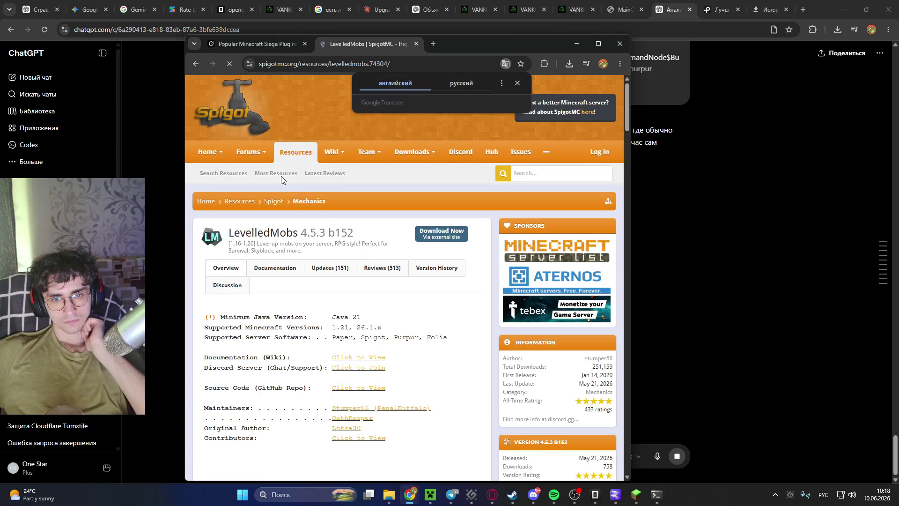
scroll(281, 176, "down", 7)
scroll(303, 201, "down", 3)
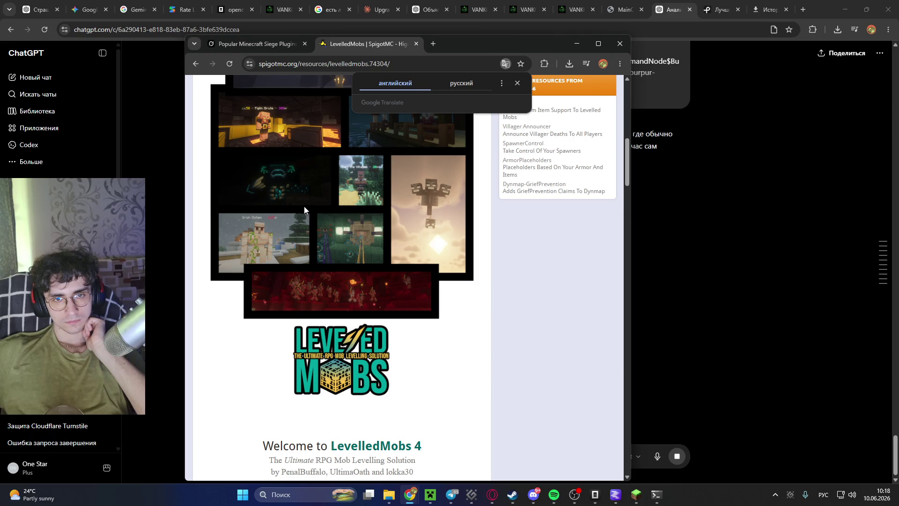
scroll(364, 193, "up", 2)
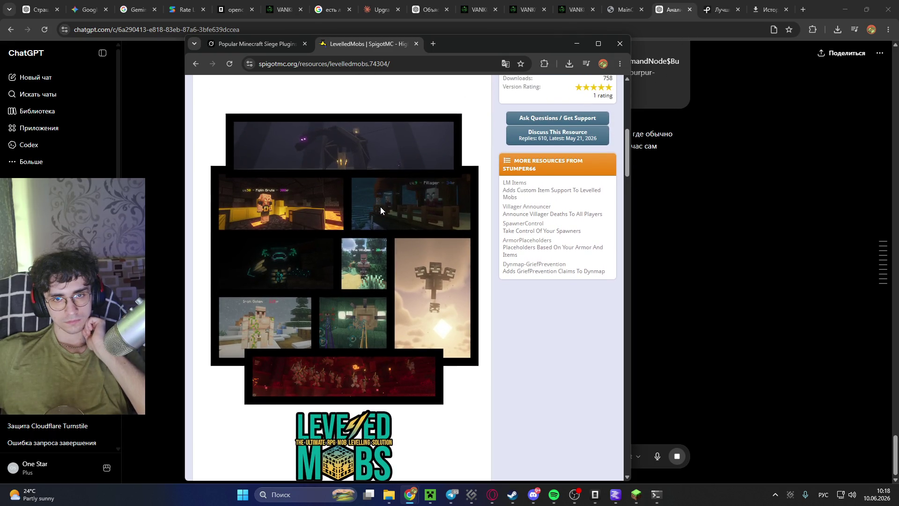
scroll(380, 206, "up", 5)
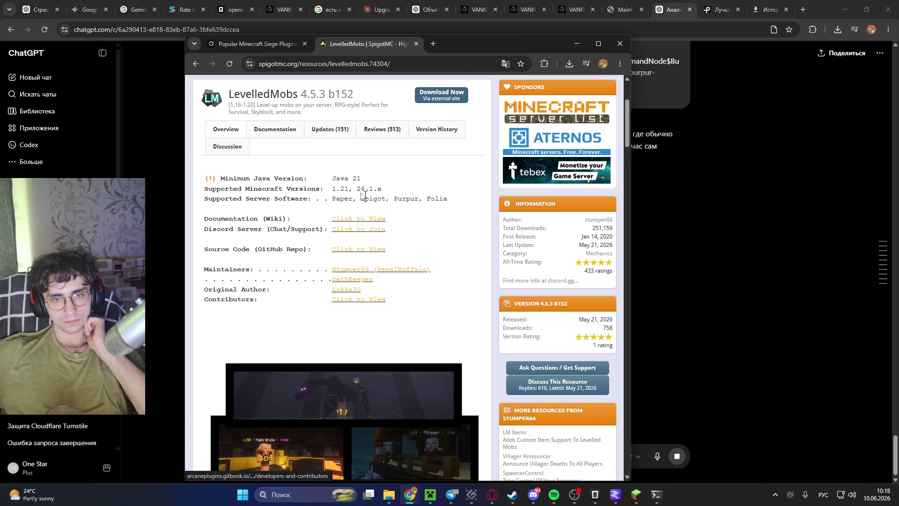
left_click(195, 65)
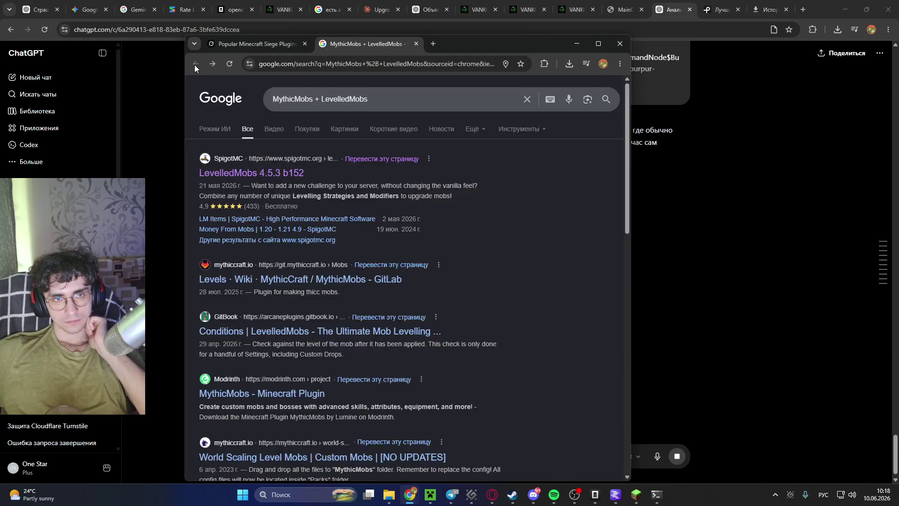
left_click(344, 104)
Open the Modrinth 'MythicMobs - Minecraft Plugin' page and scroll through its description.
left_click(296, 393)
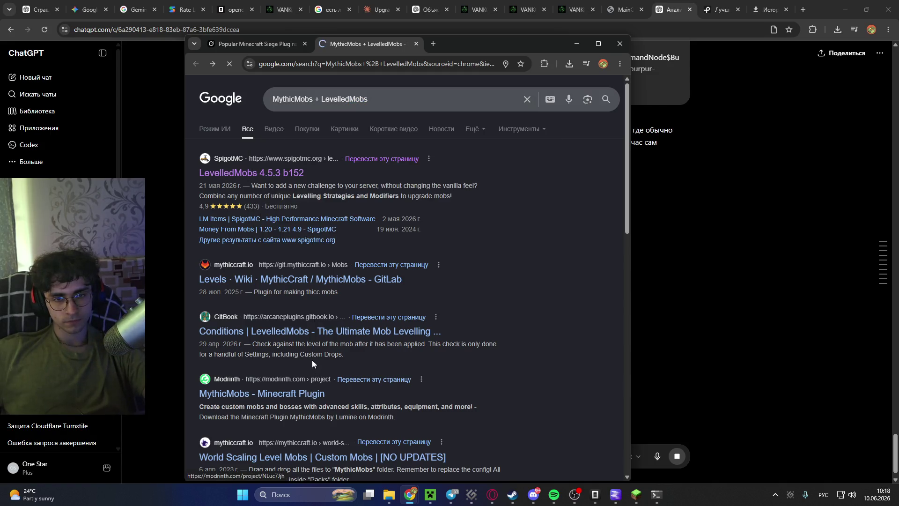
scroll(335, 283, "down", 5)
scroll(335, 272, "up", 4)
scroll(322, 223, "down", 7)
scroll(321, 213, "down", 2)
scroll(321, 213, "down", 4)
scroll(321, 213, "down", 4)
scroll(321, 214, "down", 4)
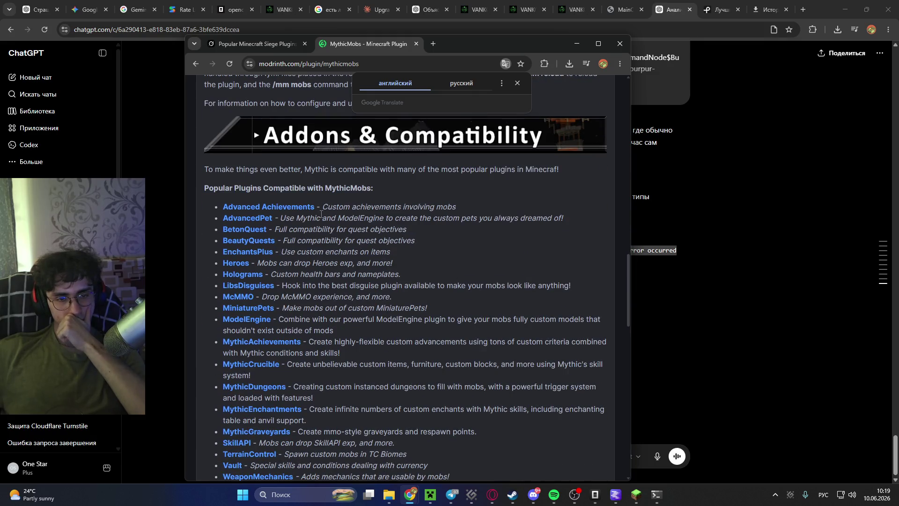
scroll(321, 214, "down", 1)
scroll(321, 214, "down", 5)
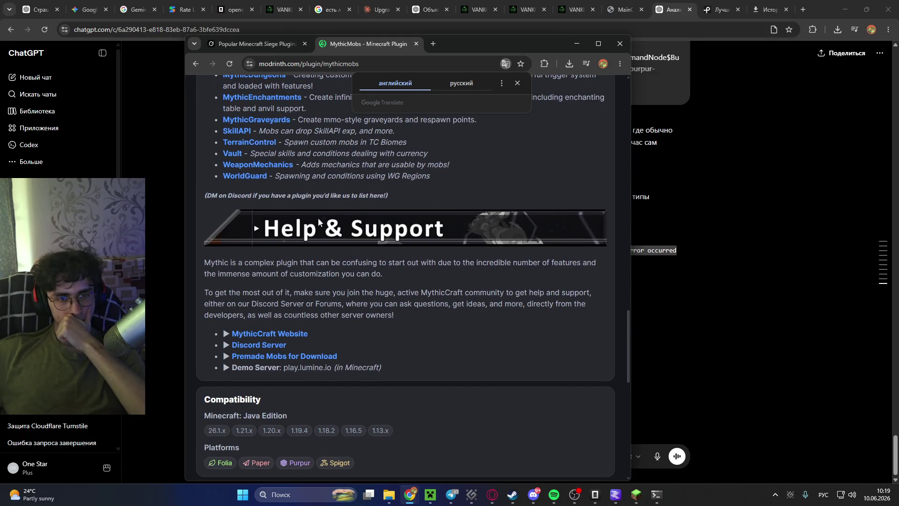
scroll(308, 228, "down", 9)
scroll(308, 226, "up", 17)
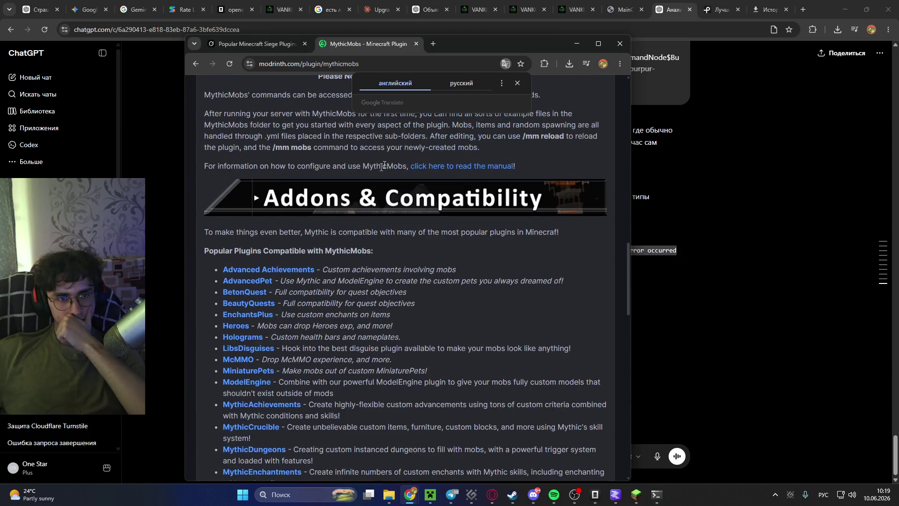
Translate the page into русский and follow the link to the wiki's skill system article.
left_click(449, 85)
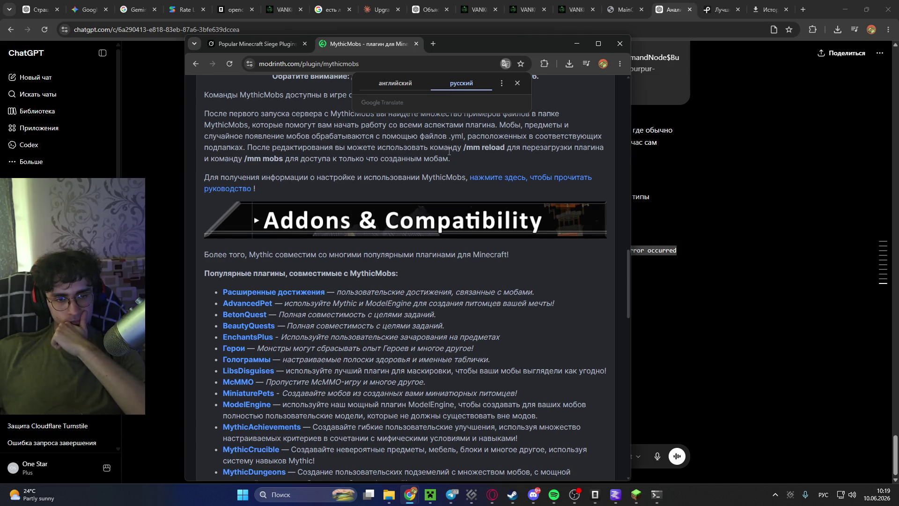
scroll(449, 151, "up", 7)
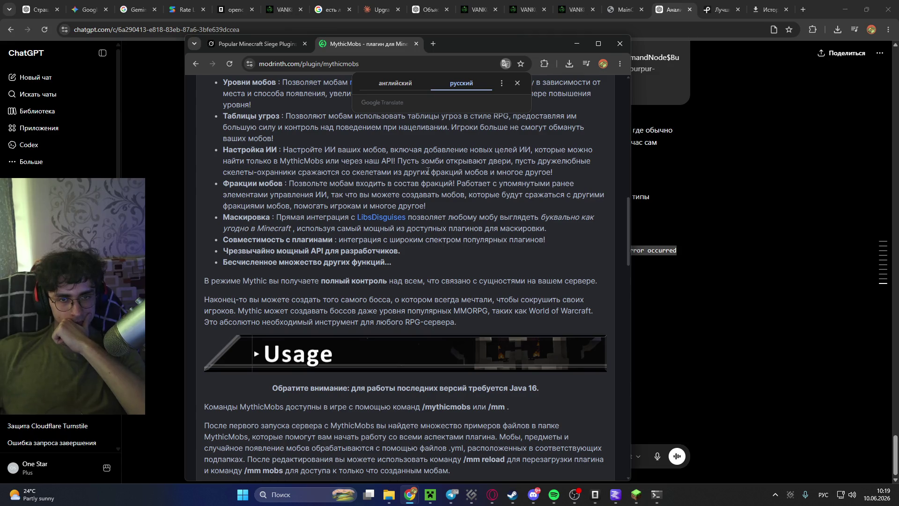
scroll(425, 169, "up", 7)
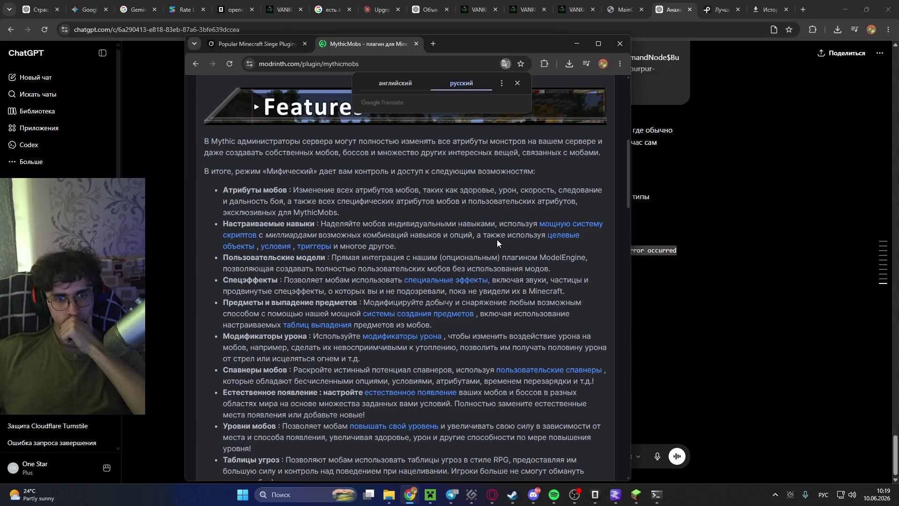
left_click(569, 228)
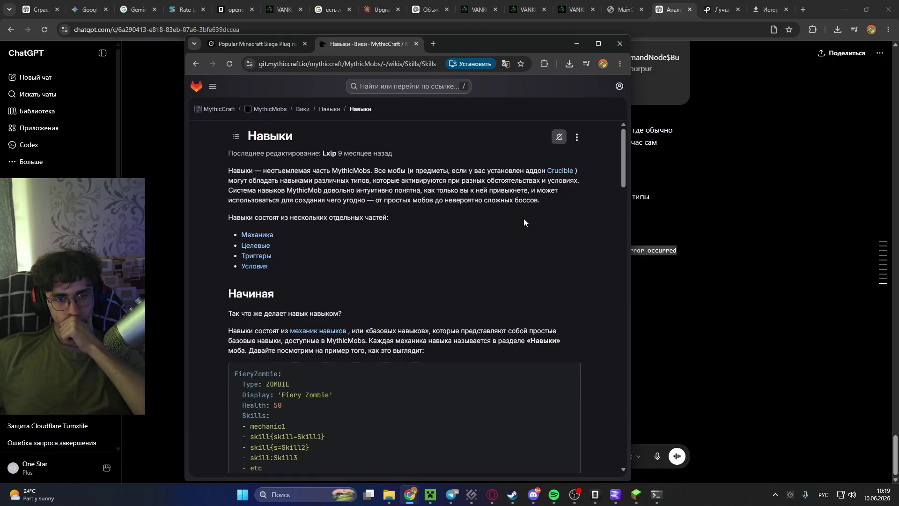
Read through the Skills mechanics and targeters sections, opening the targeter list in a new tab.
scroll(524, 218, "down", 2)
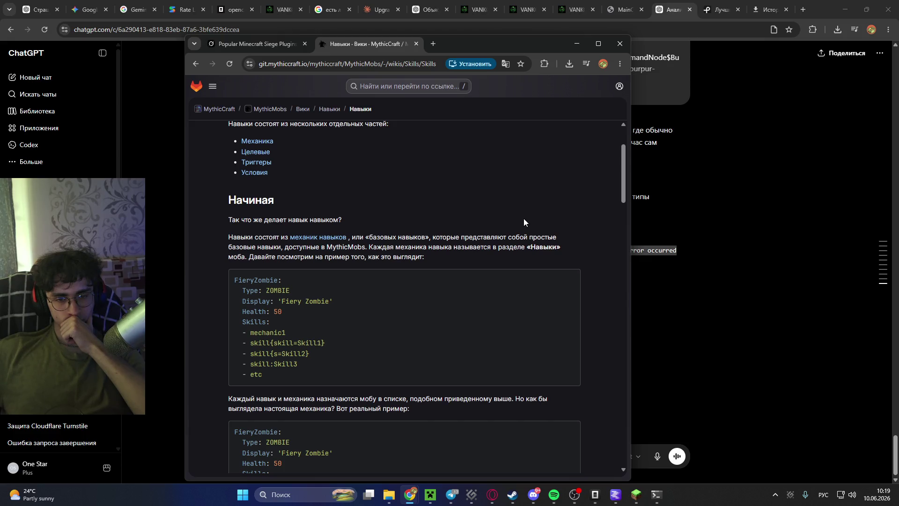
scroll(524, 218, "down", 5)
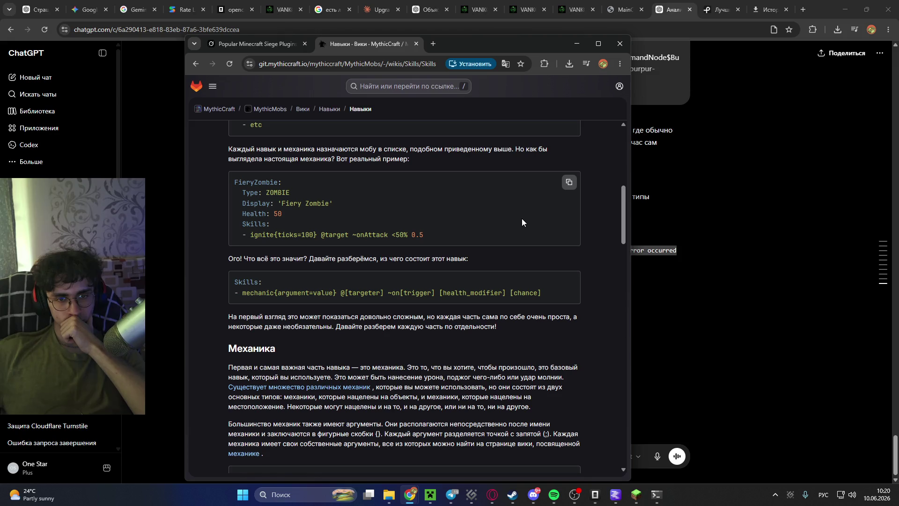
scroll(521, 218, "down", 4)
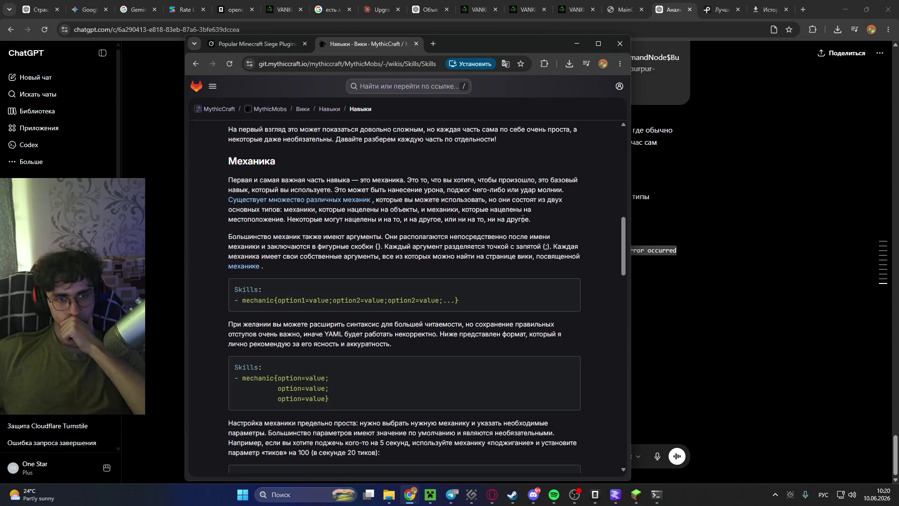
scroll(522, 218, "down", 5)
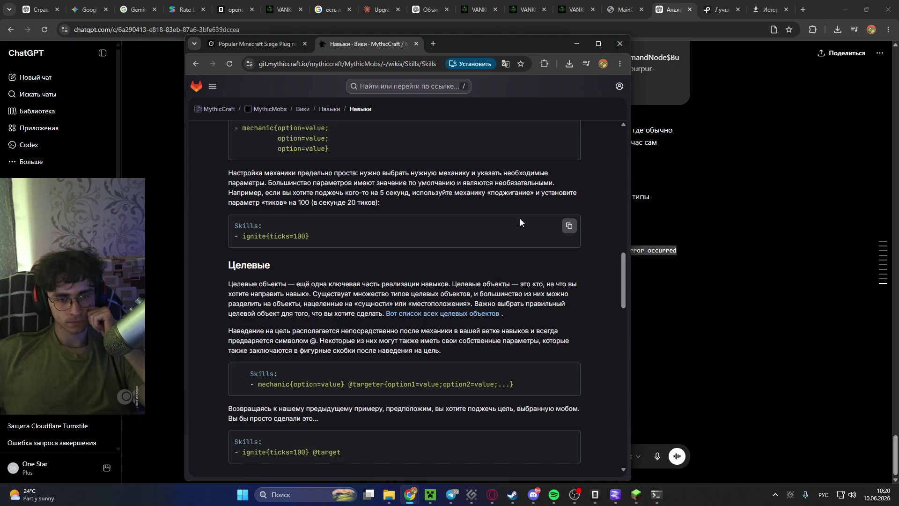
scroll(520, 218, "down", 1)
middle_click(477, 253)
Glance at the new Targeters tab, then go back to reading the Skills article.
left_click(452, 44)
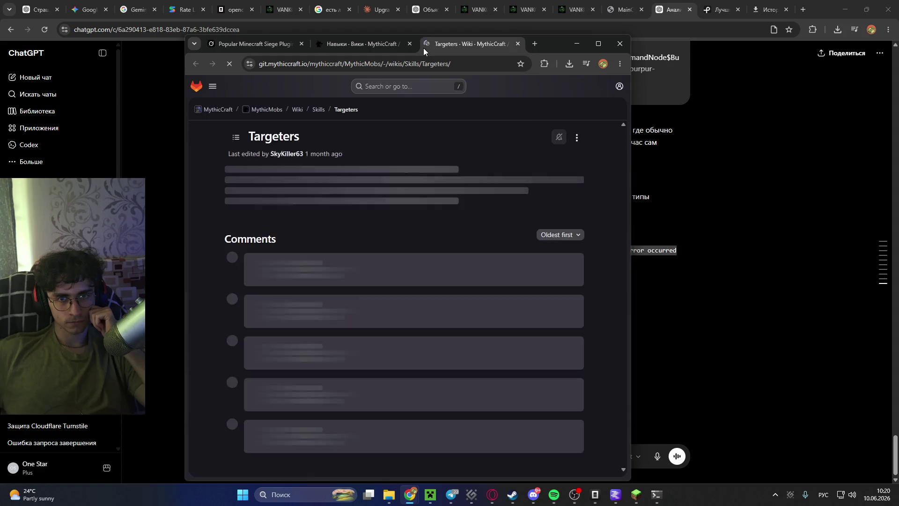
mouse_move(364, 45)
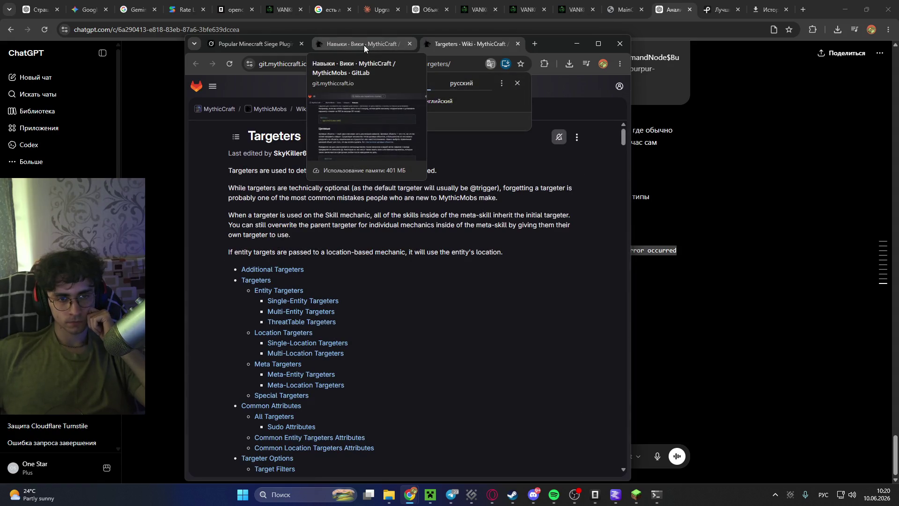
left_click(364, 45)
scroll(367, 198, "down", 4)
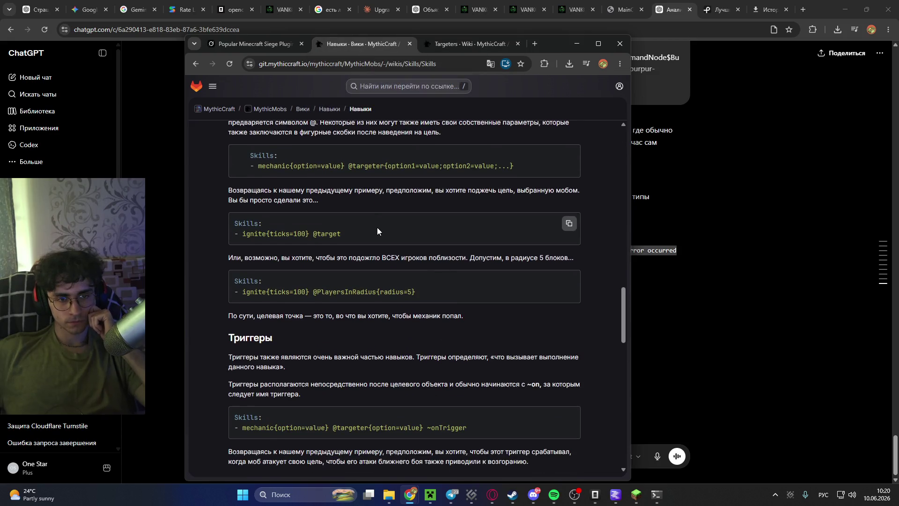
scroll(378, 226, "down", 3)
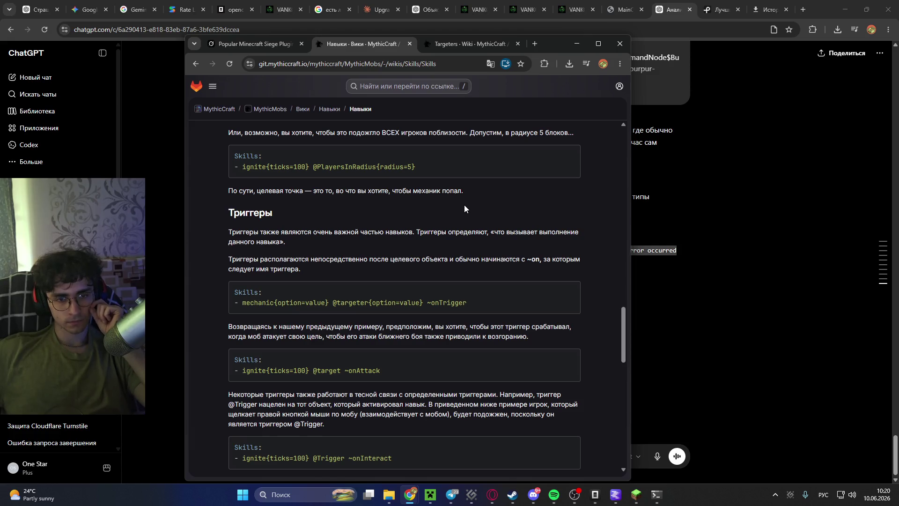
scroll(464, 204, "down", 2)
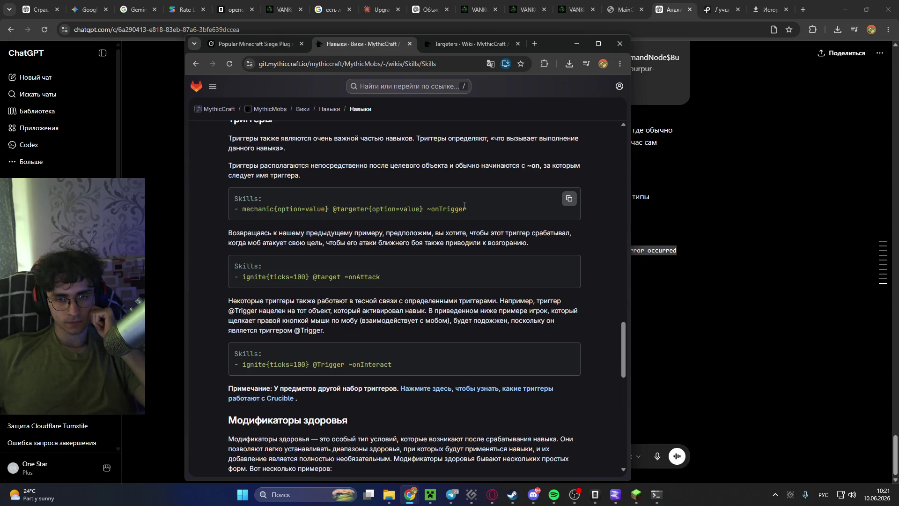
Scroll down to the Шпаргалка cheat sheet and comments, then minimize the wiki window.
scroll(464, 204, "down", 2)
scroll(464, 205, "down", 2)
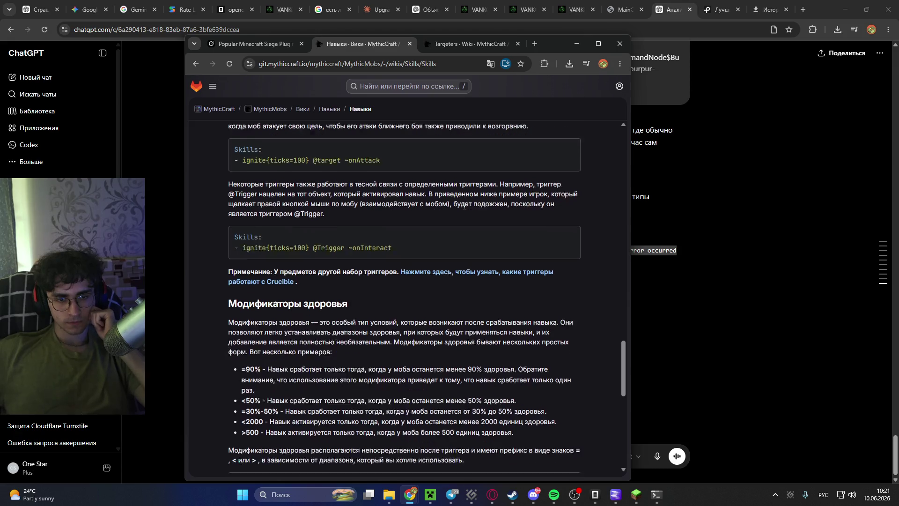
scroll(464, 205, "down", 2)
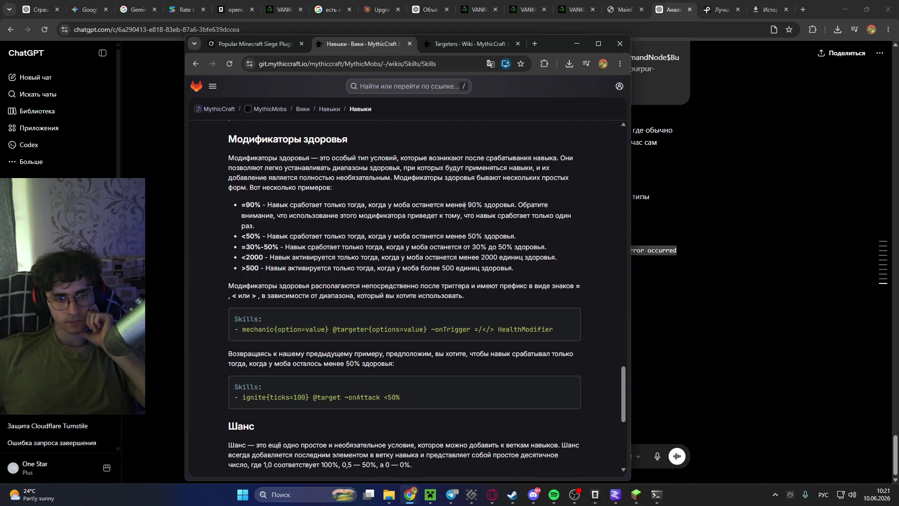
scroll(463, 205, "down", 1)
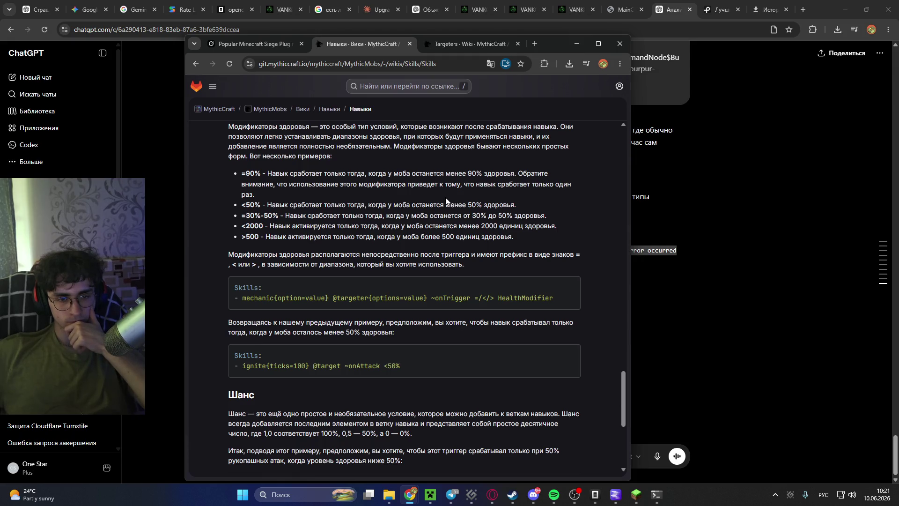
scroll(445, 198, "down", 3)
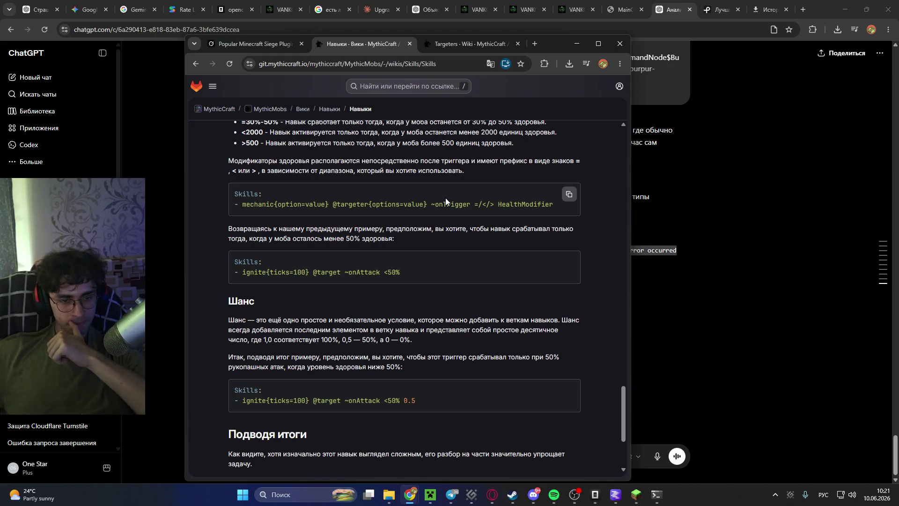
scroll(445, 198, "down", 3)
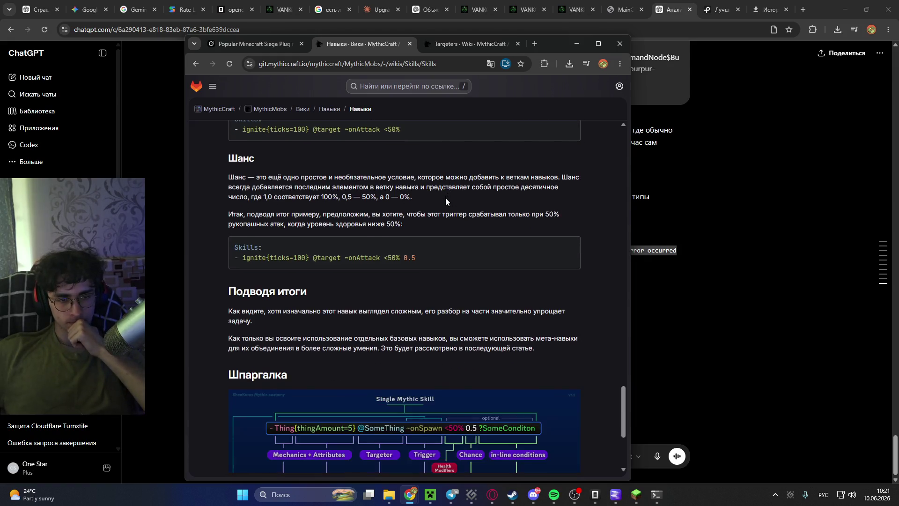
scroll(445, 198, "down", 3)
scroll(445, 198, "down", 1)
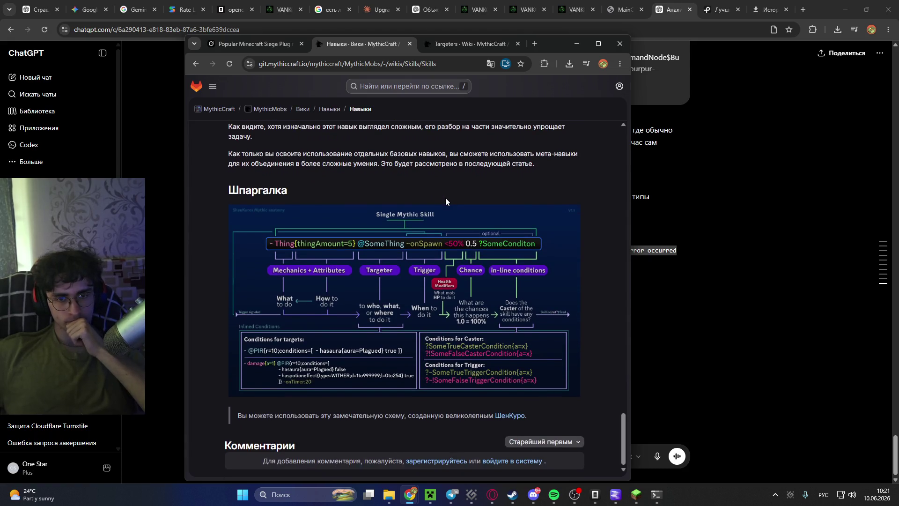
left_click(654, 191)
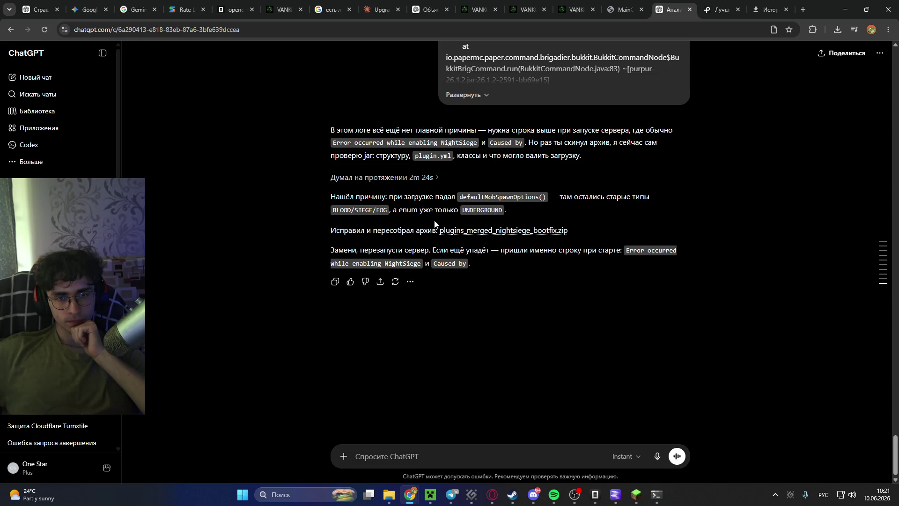
Save plugins_merged_nightsiege_bootfix.zip to drive F: and show it in File Explorer.
left_click(483, 238)
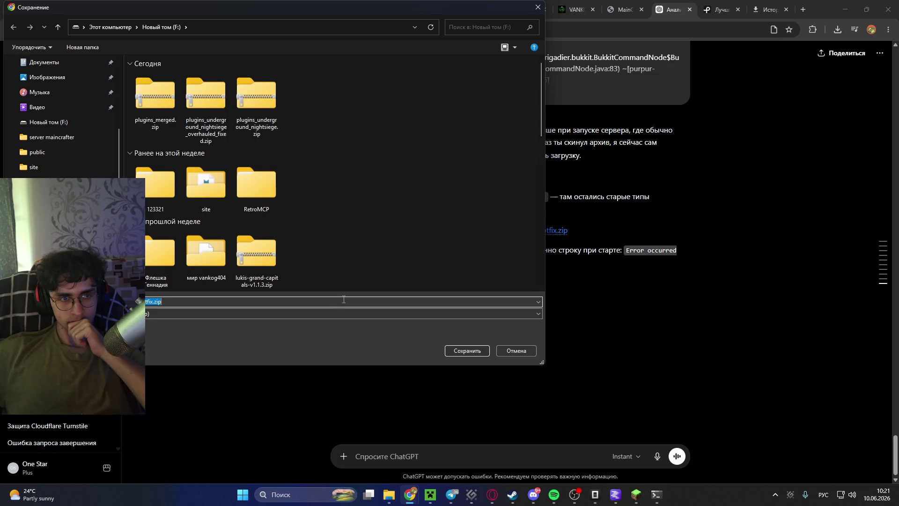
left_click(474, 351)
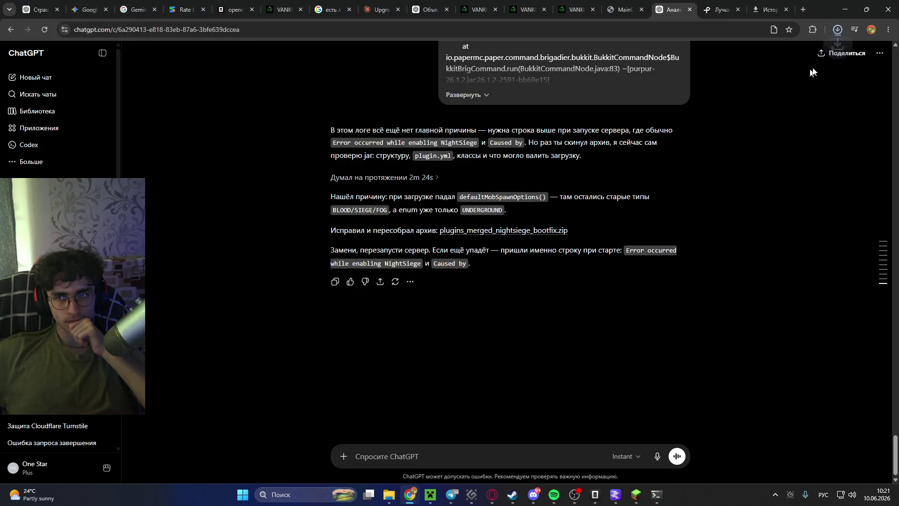
left_click(812, 71)
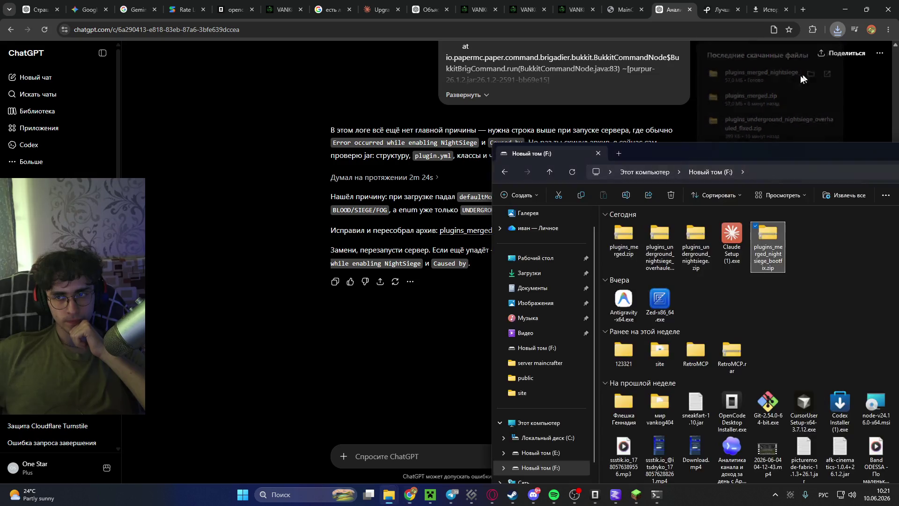
Open the bootfix zip and delete the viewer server's old plugins folder after closing the Terminal that locked it.
double_click(760, 232)
double_click(760, 229)
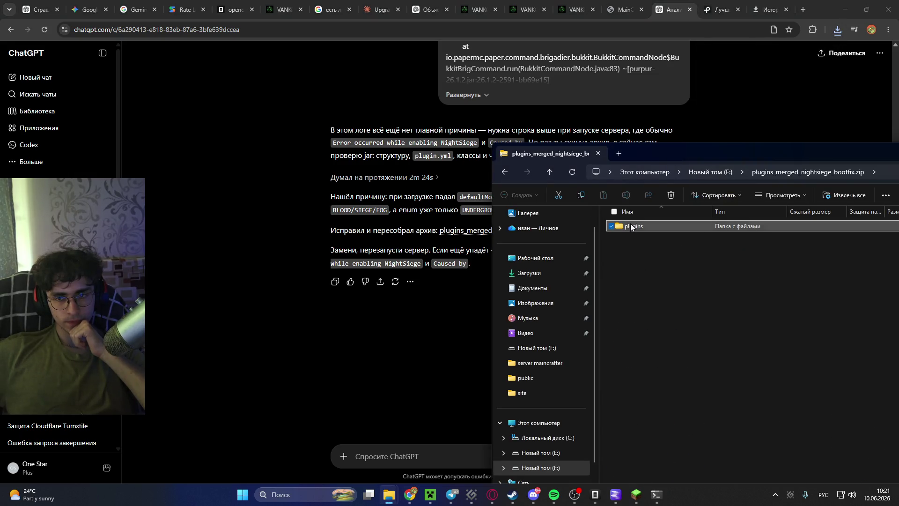
key("alt+Left")
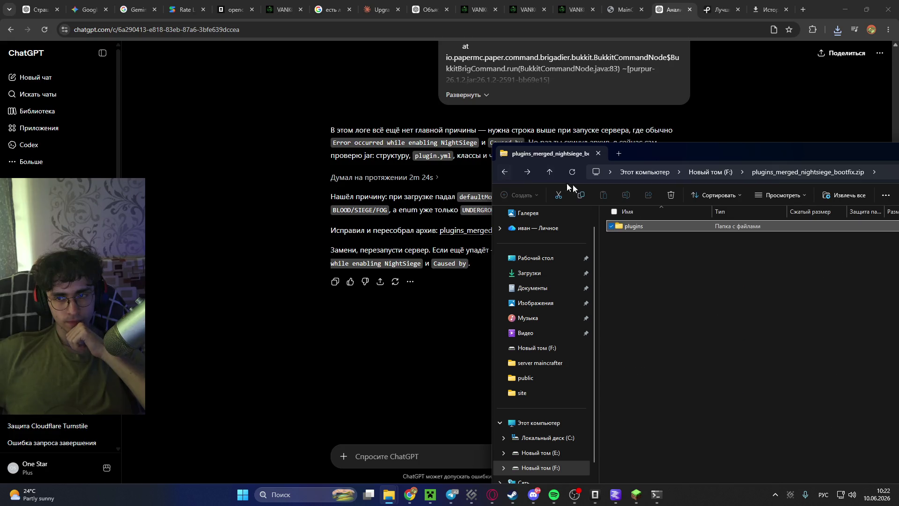
mouse_move(395, 502)
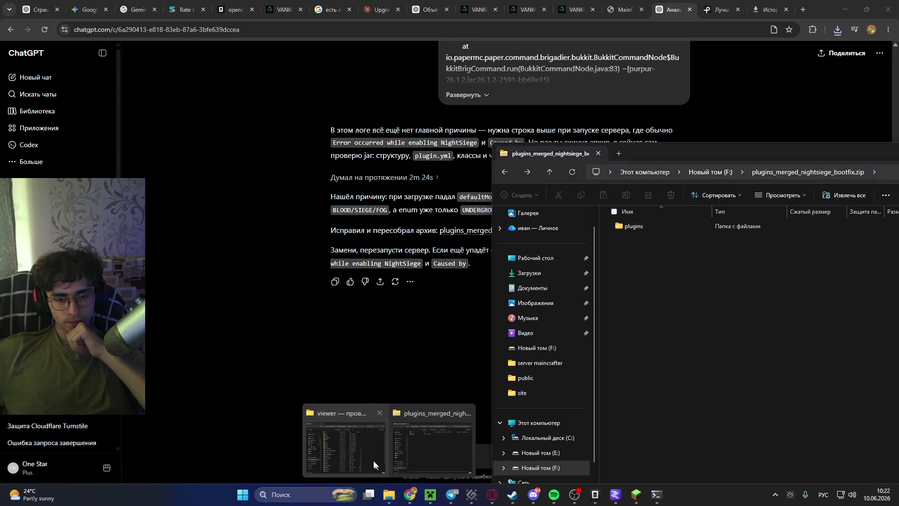
left_click(367, 454)
left_click(258, 181)
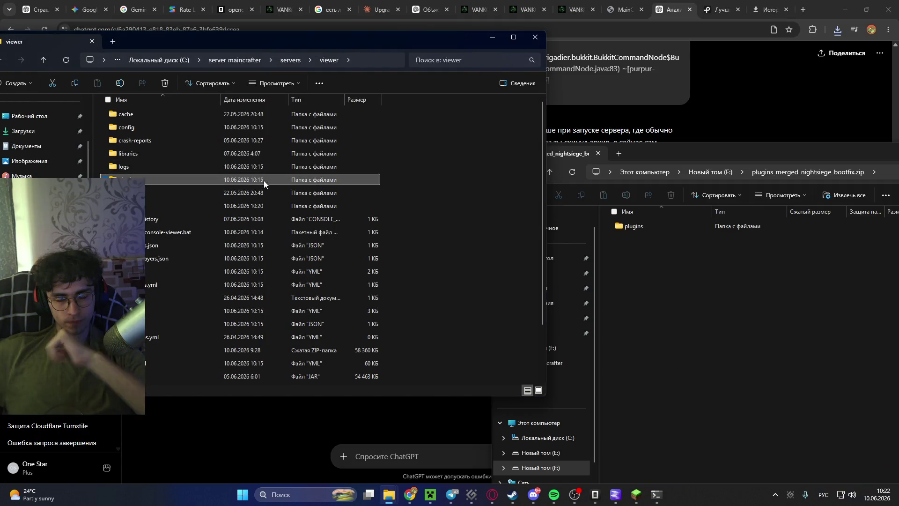
key("Delete")
right_click(656, 494)
left_click(653, 469)
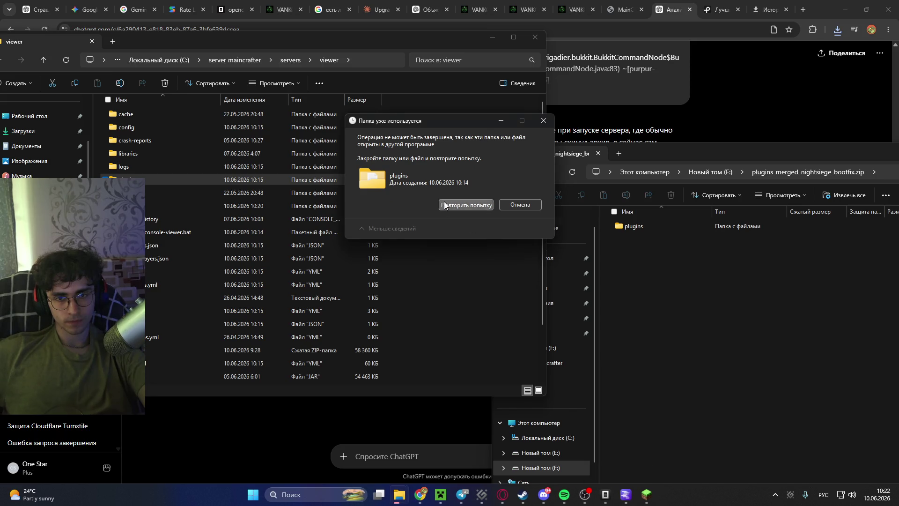
left_click(466, 204)
Copy the zip's plugins folder and paste it into the viewer server folder.
left_click(777, 310)
left_click(682, 229)
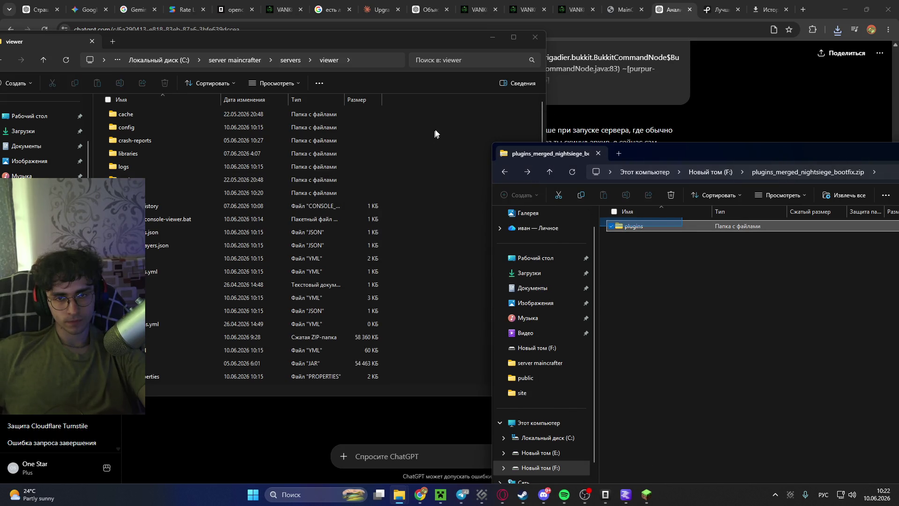
left_click(456, 134)
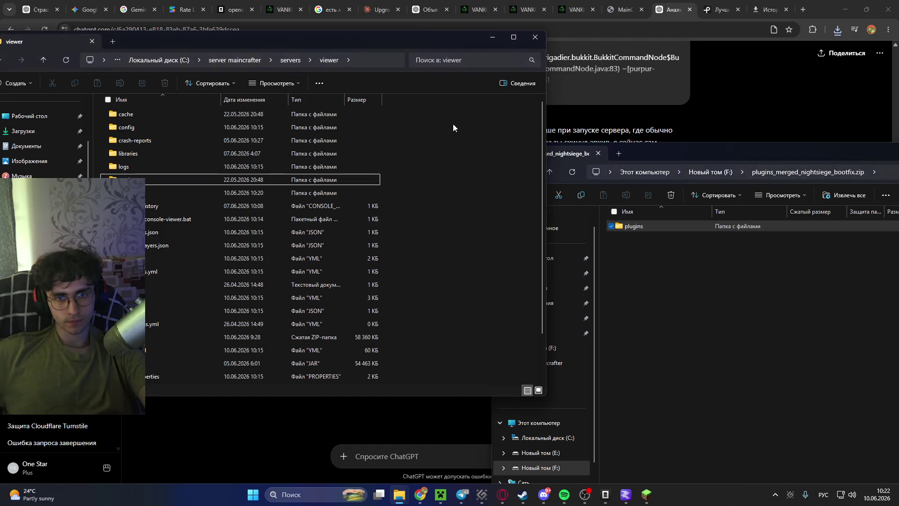
key("ctrl+v")
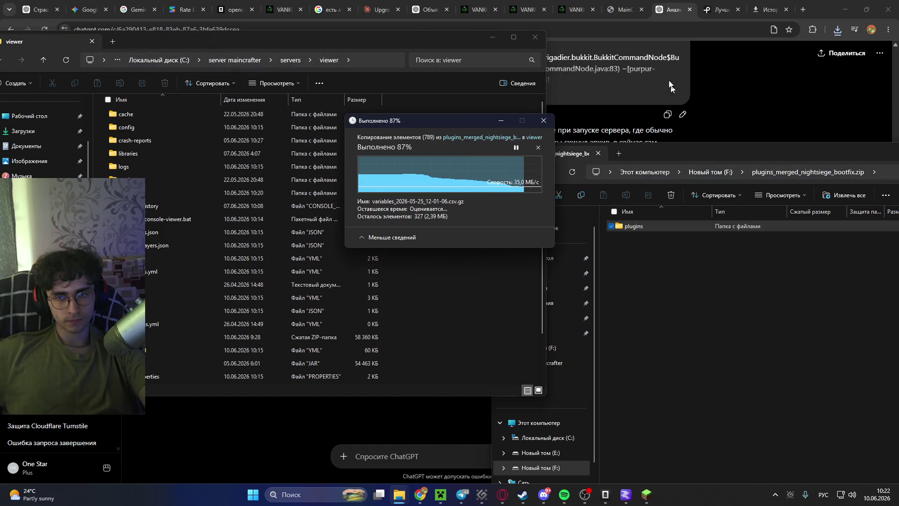
left_click(630, 4)
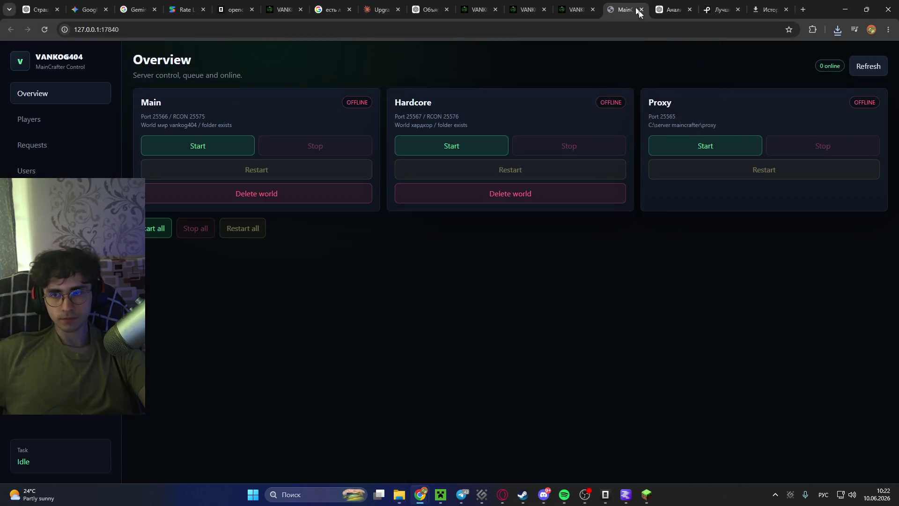
Start the Proxy and Hardcore servers and arrange their consoles with Hardcore in front.
left_click(736, 139)
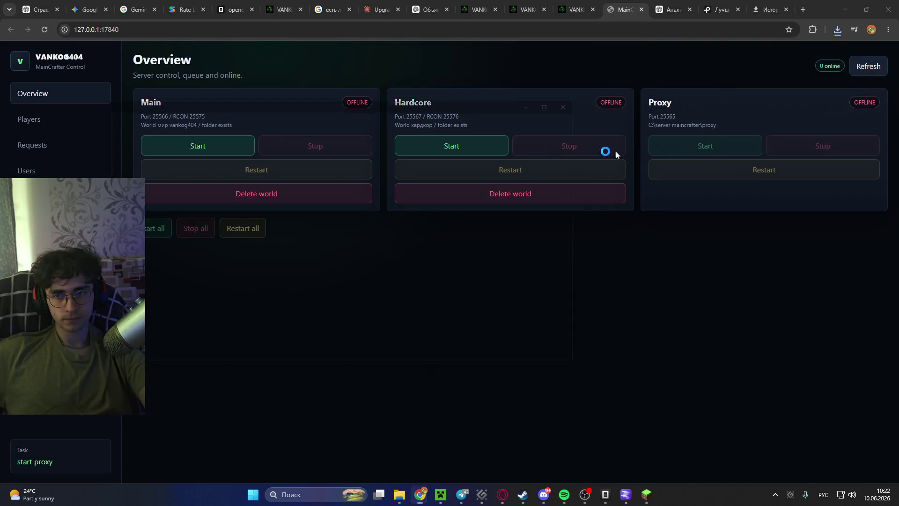
left_click(447, 145)
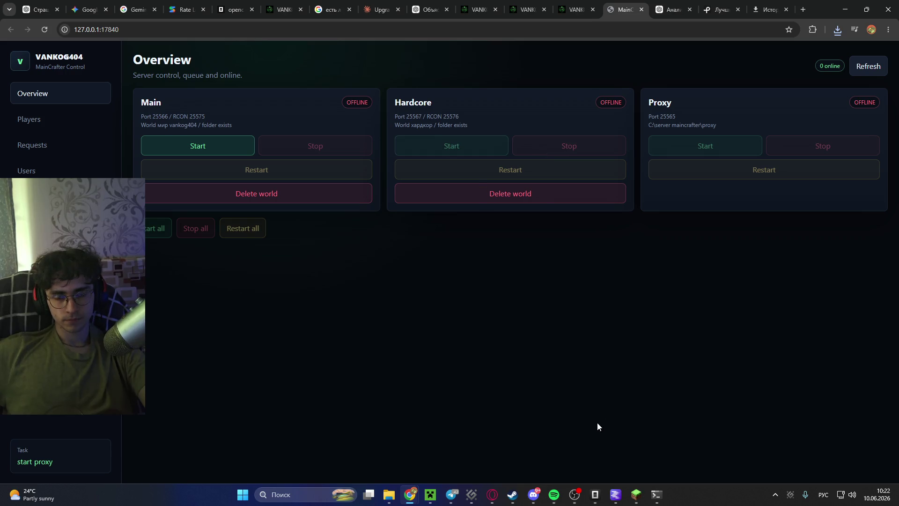
mouse_move(635, 500)
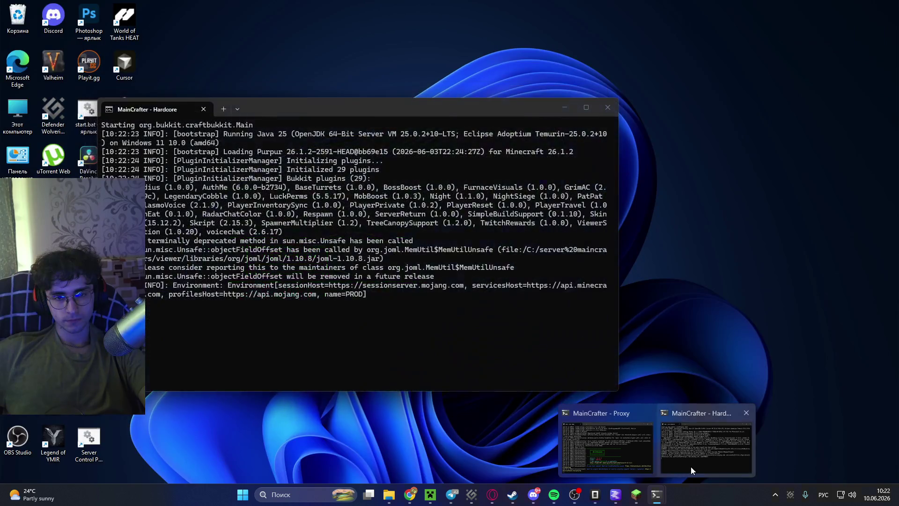
left_click(662, 458)
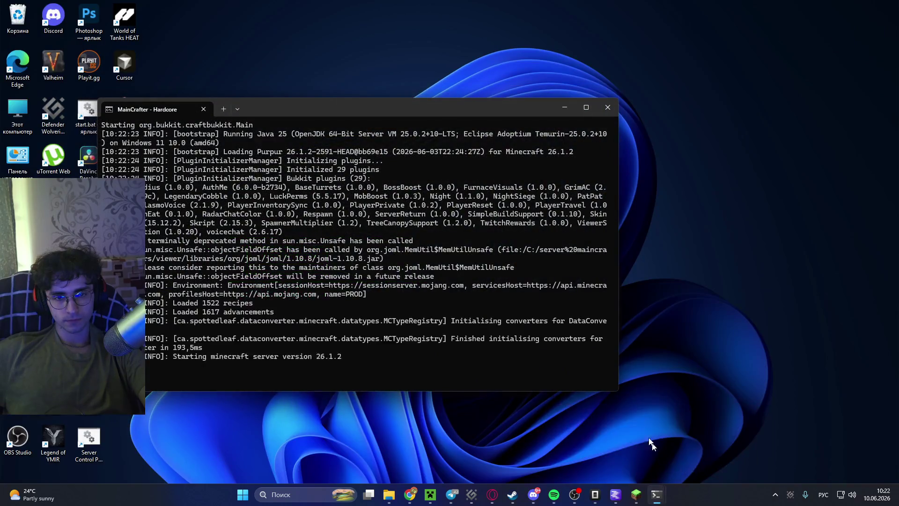
left_click(663, 458)
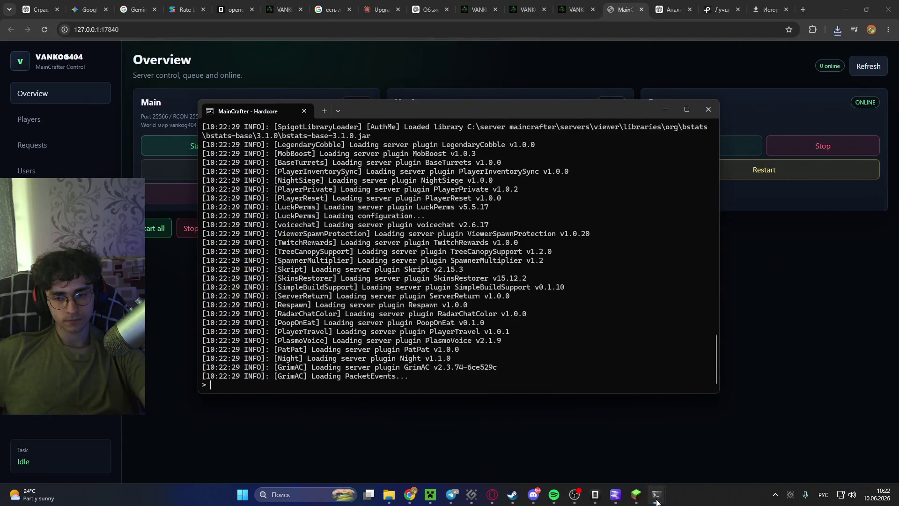
left_click(597, 445)
left_click_drag(415, 84, 391, 80)
left_click(580, 209)
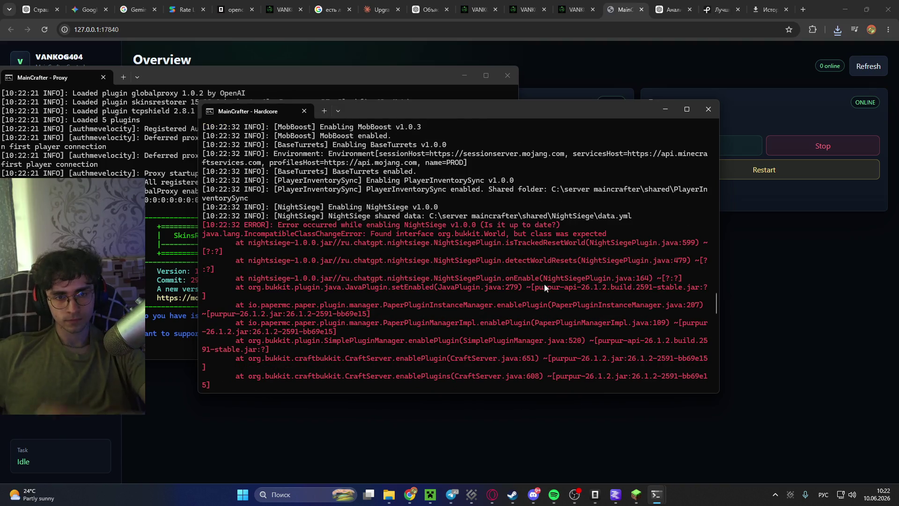
Select and copy the NightSiege startup error from the Hardcore console log.
scroll(318, 221, "up", 3)
scroll(267, 188, "down", 1)
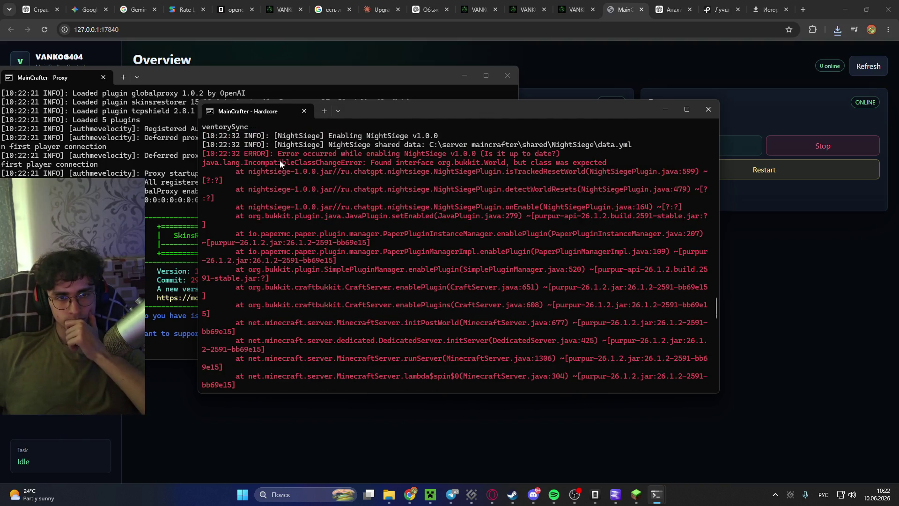
mouse_move(205, 154)
left_mouse_down()
mouse_move(459, 253)
mouse_move(515, 310)
mouse_move(514, 322)
left_mouse_up()
key("ctrl+c")
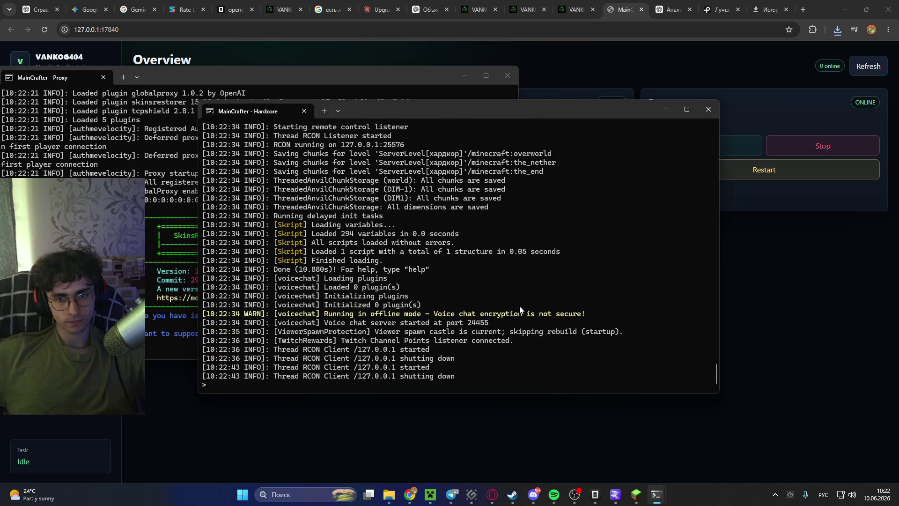
left_click(672, 10)
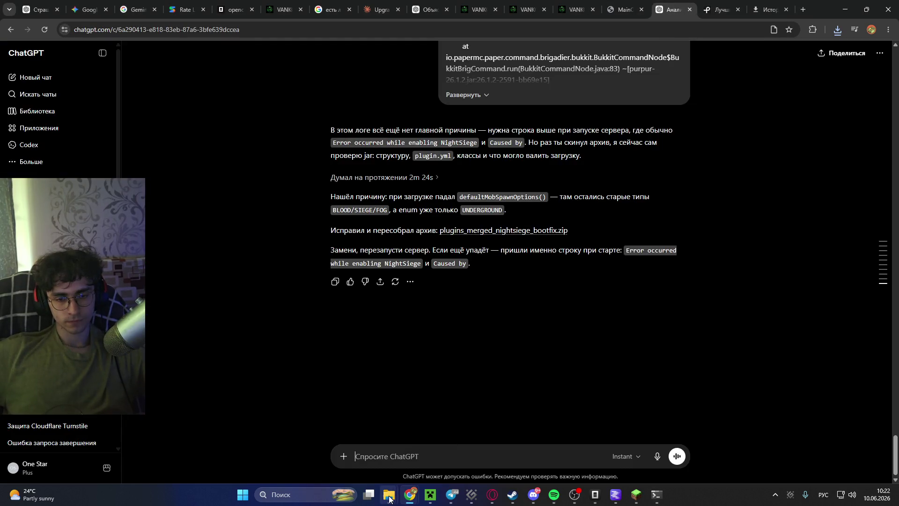
Paste the NightSiege error into the ChatGPT message and attach the bootfix zip from drive F:.
mouse_move(389, 495)
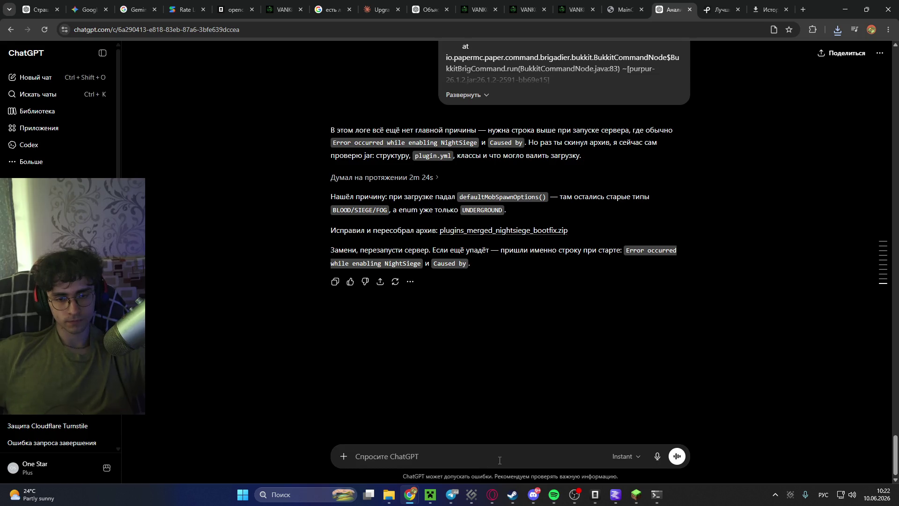
key("ctrl+v")
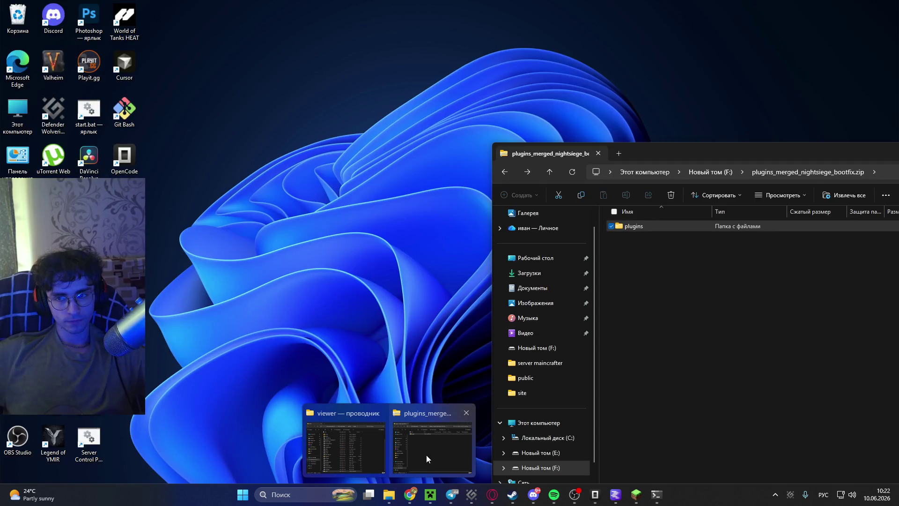
left_click(426, 457)
left_click(749, 172)
left_click(764, 157)
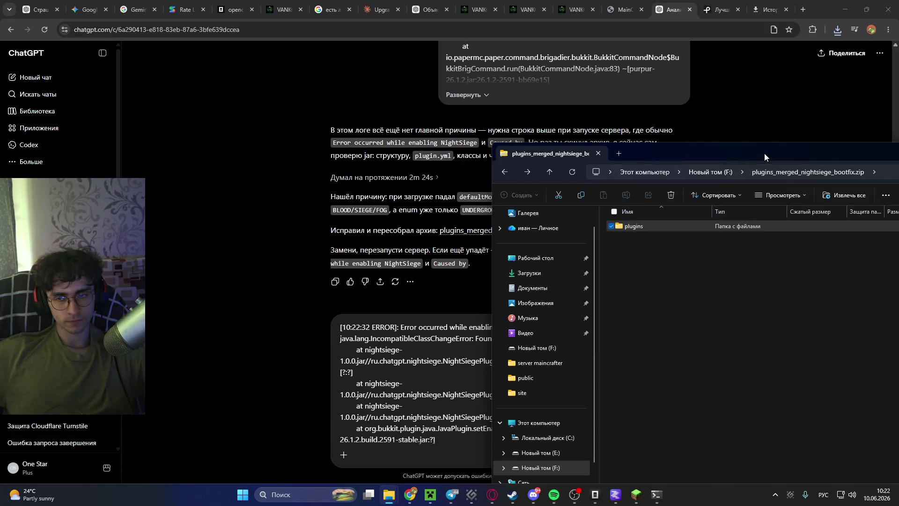
left_click(710, 171)
left_click_drag(638, 242, 453, 436)
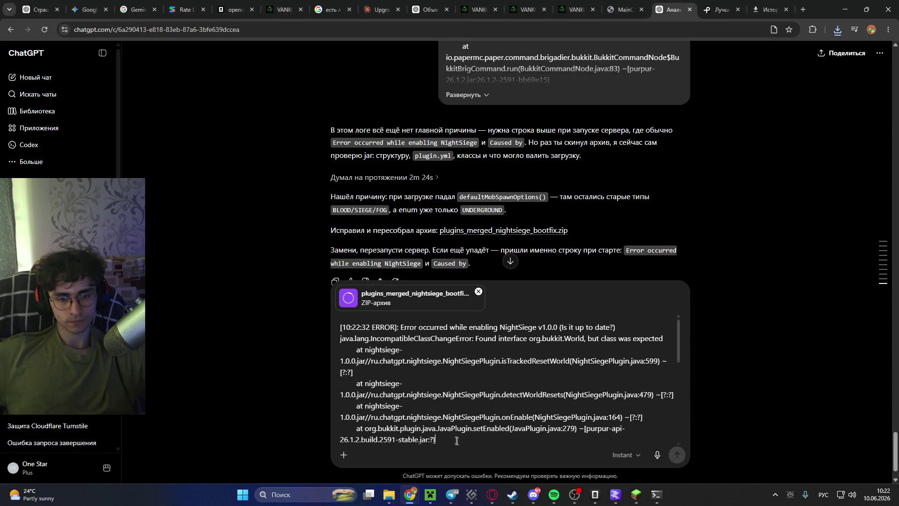
Prefix the log with 'все еще ошибка -' on its own line and send the report.
scroll(407, 386, "up", 5)
left_click(341, 327)
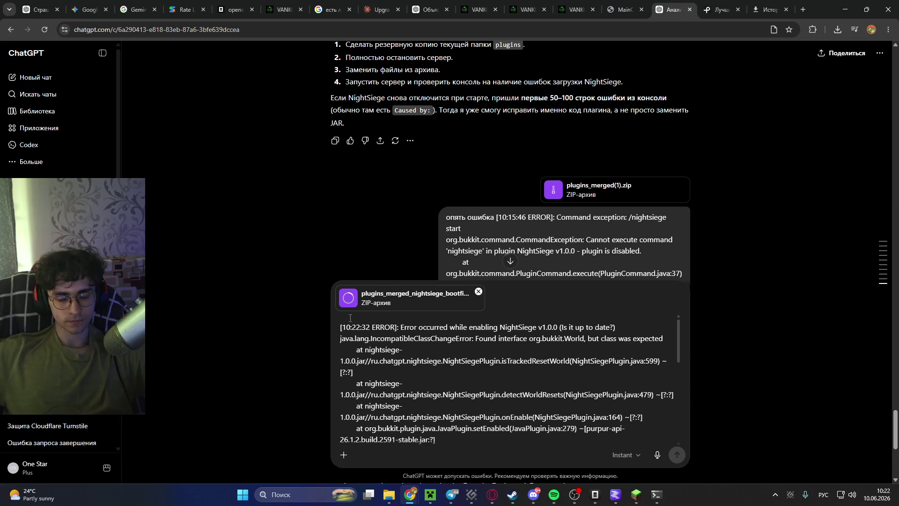
type("все еще обиш")
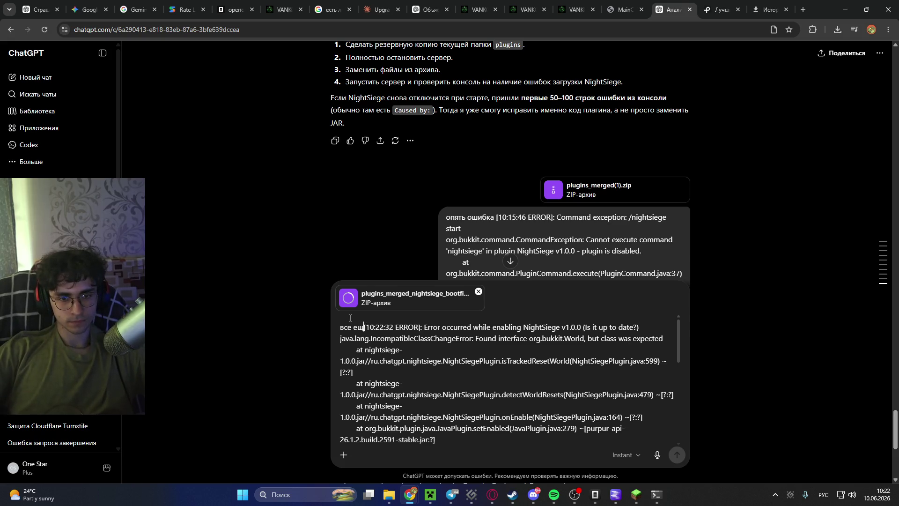
key("BackSpace")
key("BackSpace")
key("BackSpace")
type("шибка ")
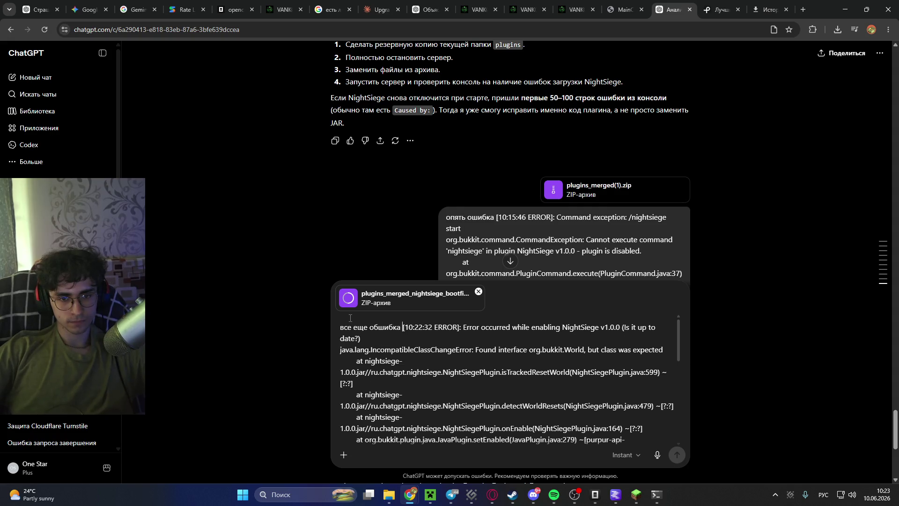
type("-")
key("shift+Return")
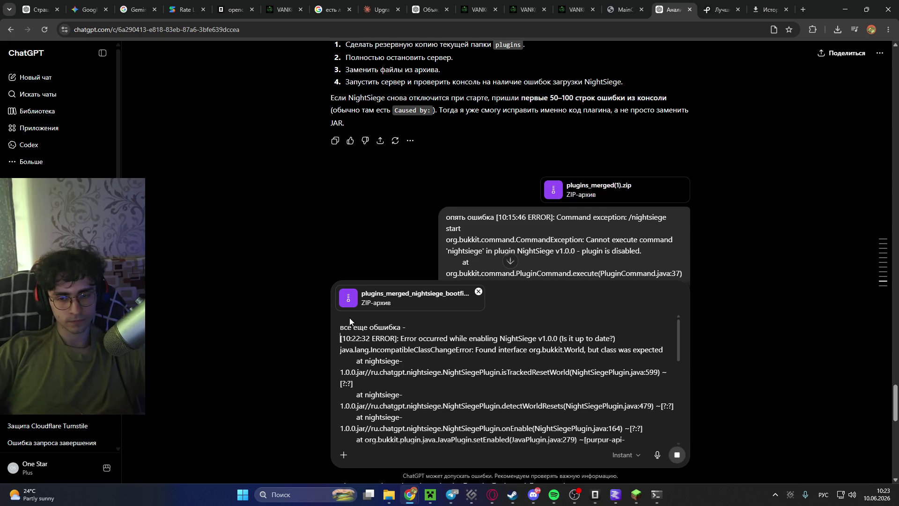
key("Return")
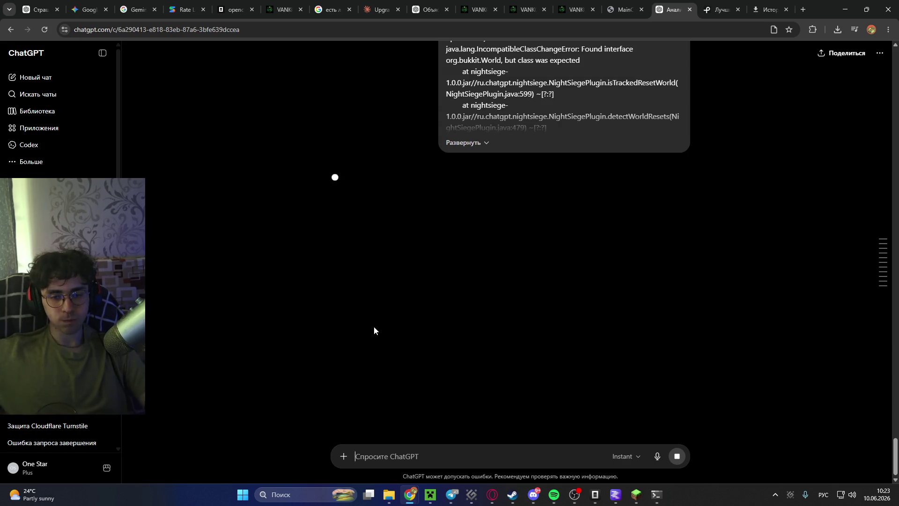
mouse_move(882, 263)
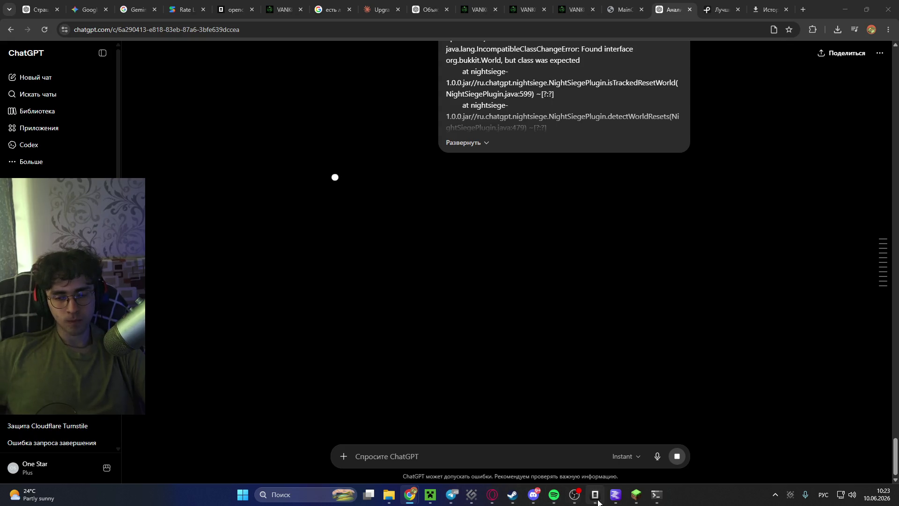
Play the POPTHATRUNK and then UNHOLY tracks in Spotify.
left_click(560, 499)
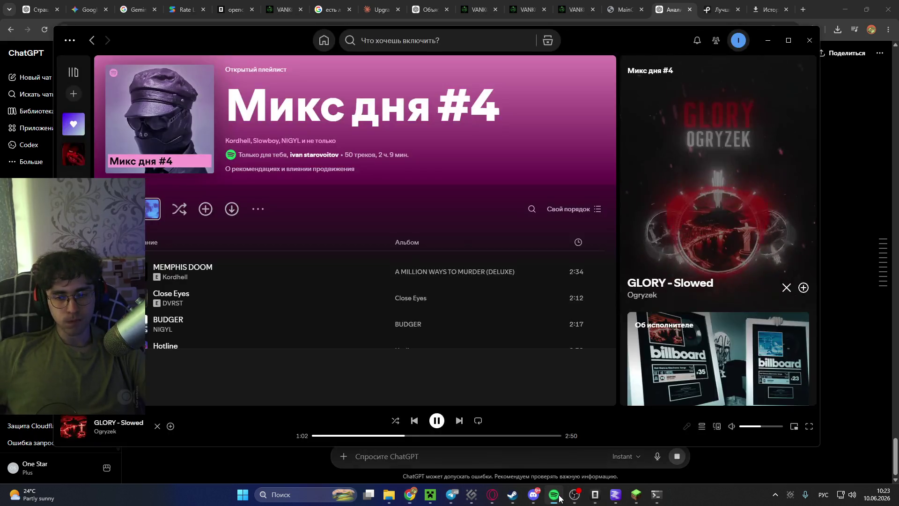
scroll(454, 323, "down", 3)
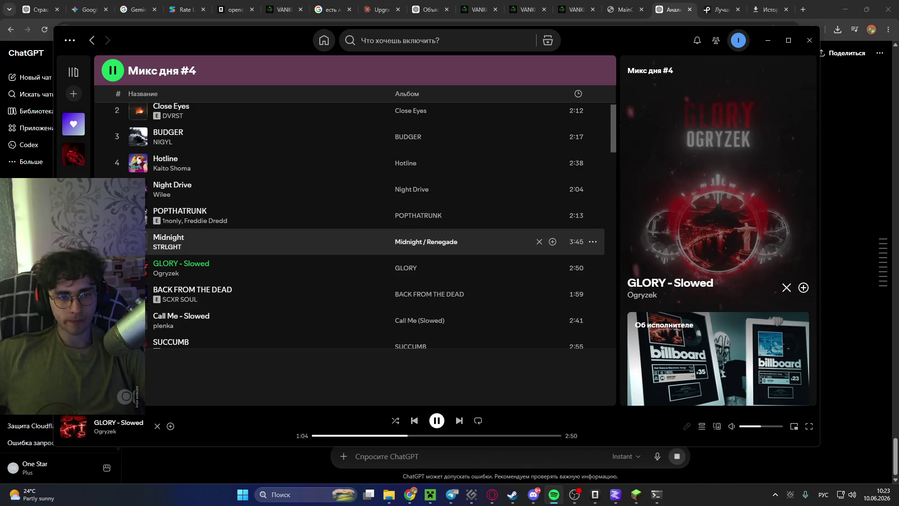
double_click(178, 215)
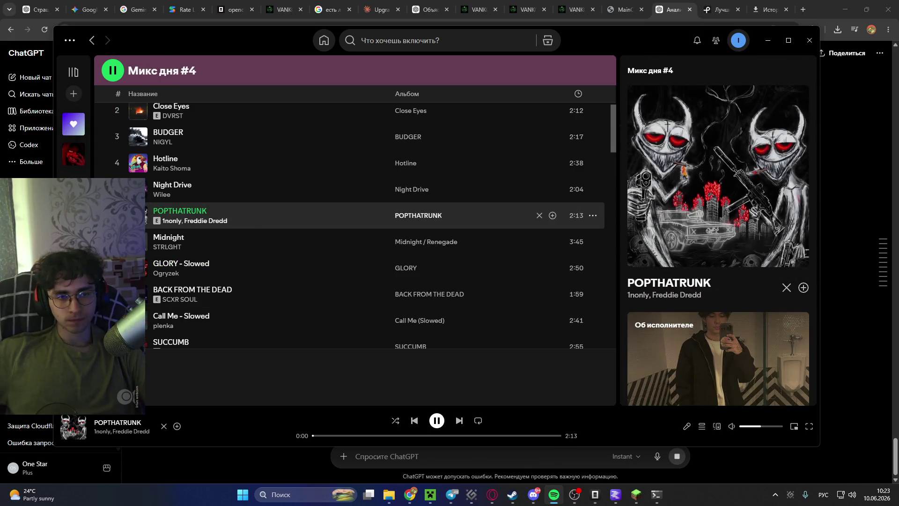
scroll(356, 224, "down", 5)
double_click(155, 280)
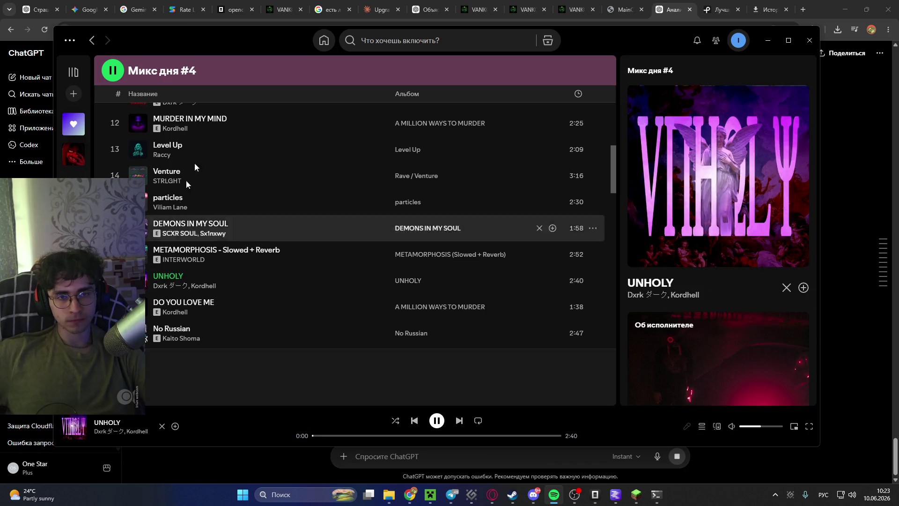
Search Spotify for 'lofi' and start the lofi beats playlist.
left_click(324, 40)
left_click(408, 40)
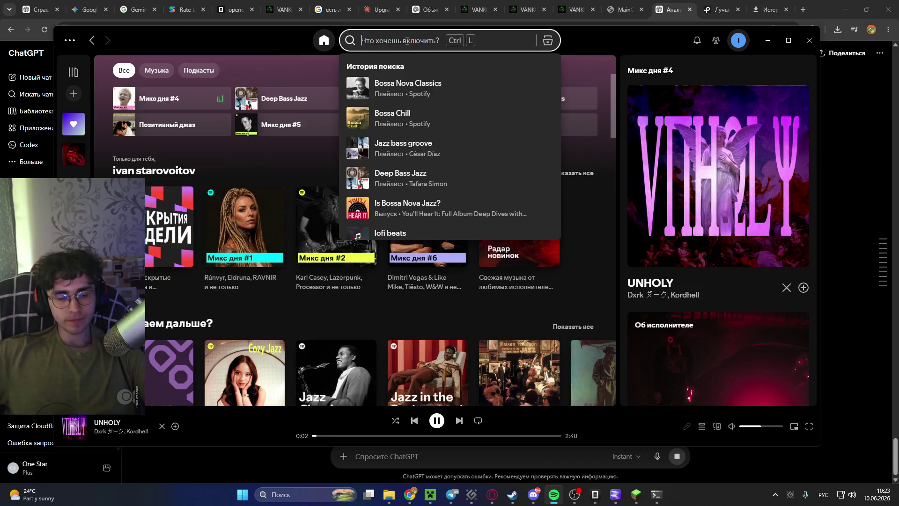
type("ифы")
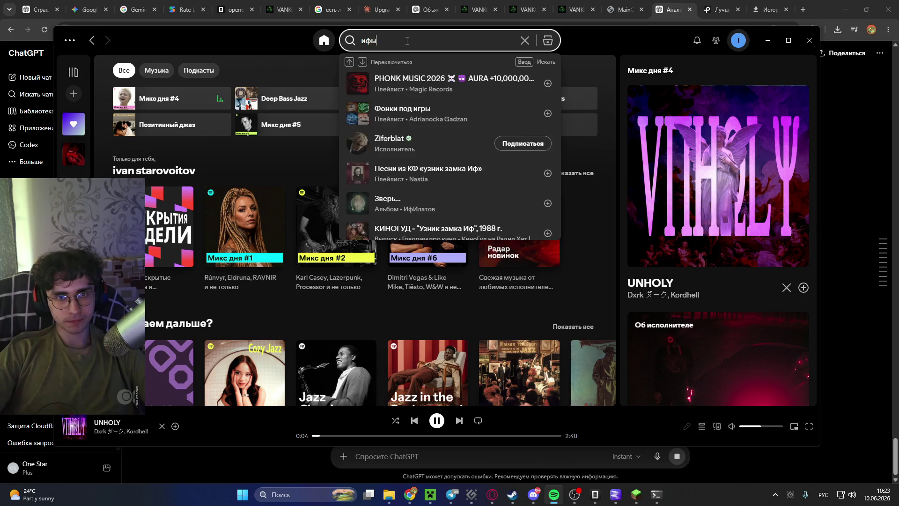
key("BackSpace")
key("BackSpace")
key("BackSpace")
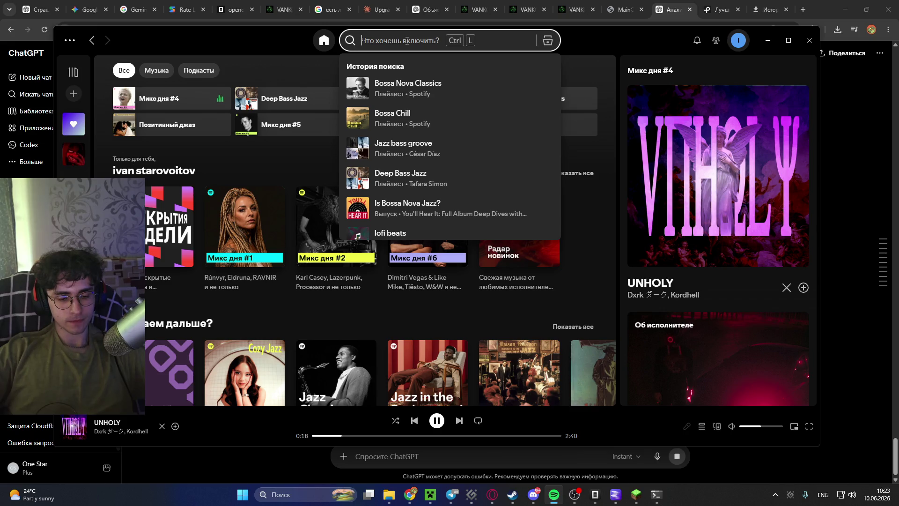
type("lofi")
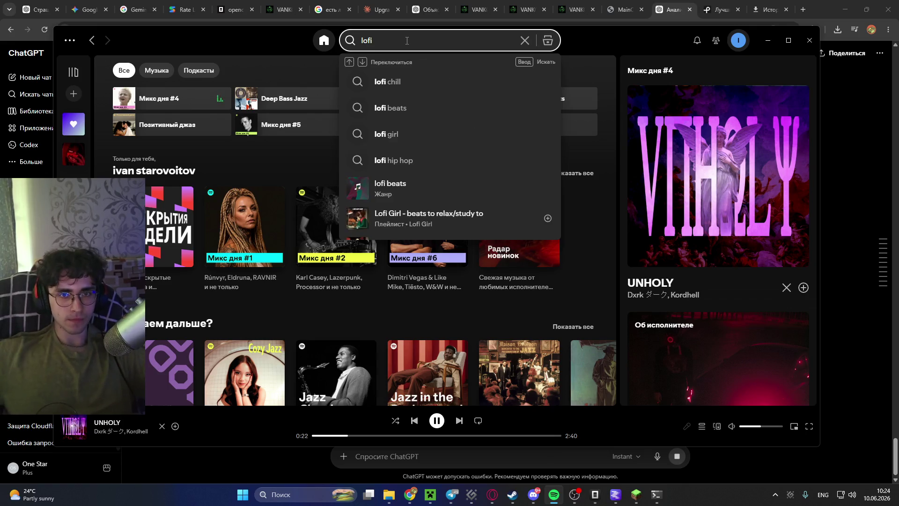
left_click(360, 193)
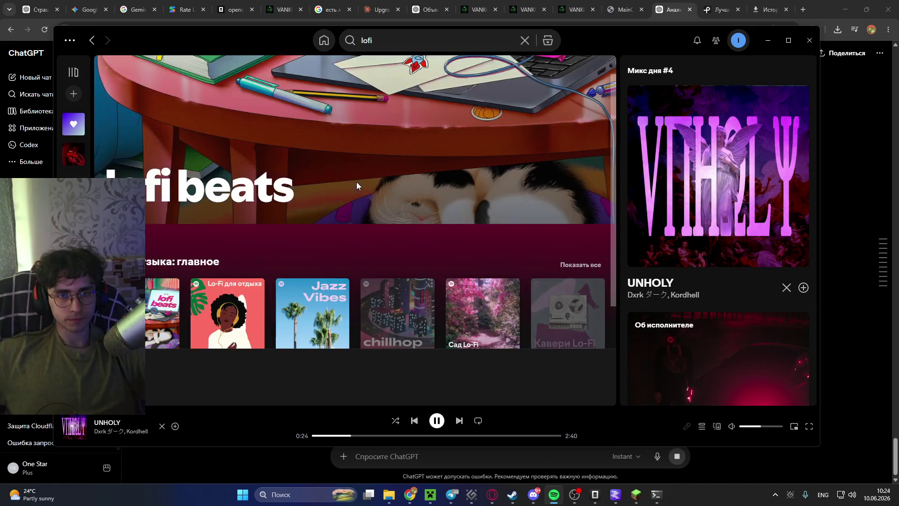
scroll(159, 177, "down", 5)
left_click(160, 98)
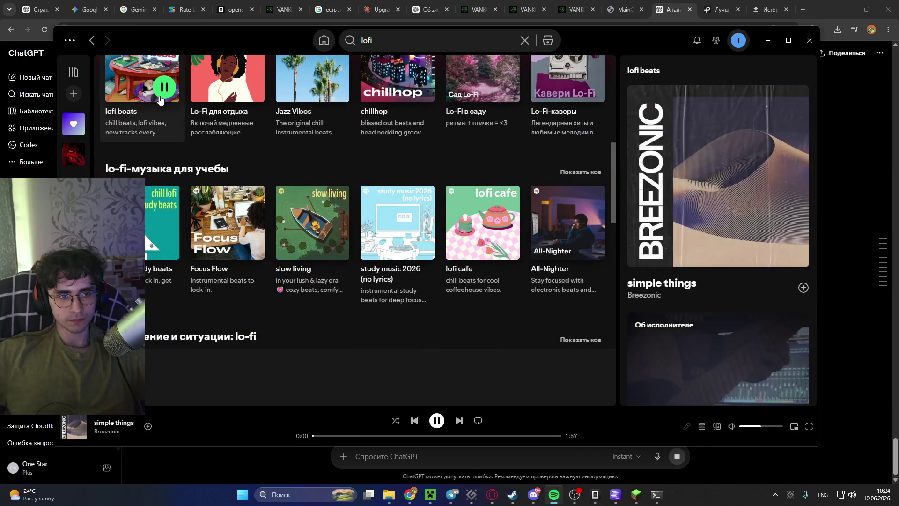
left_click(850, 320)
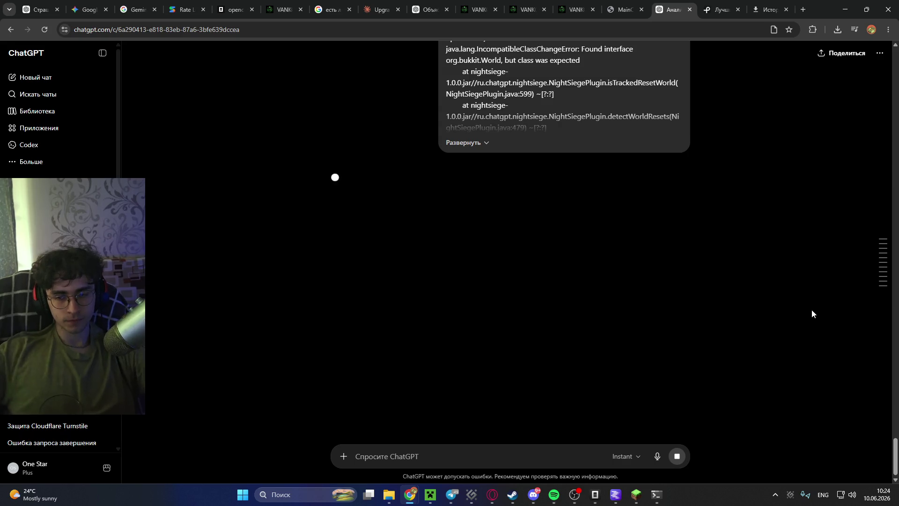
Resubmit the last error report message to get a fresh ChatGPT reply.
mouse_move(631, 136)
left_click(683, 162)
left_click(656, 317)
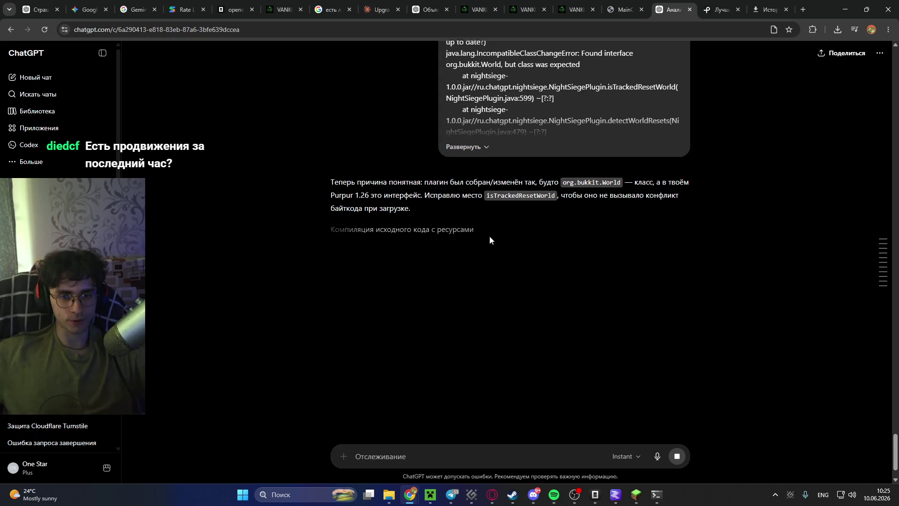
Snap the Chrome window to the left half of the screen.
scroll(490, 235, "up", 5)
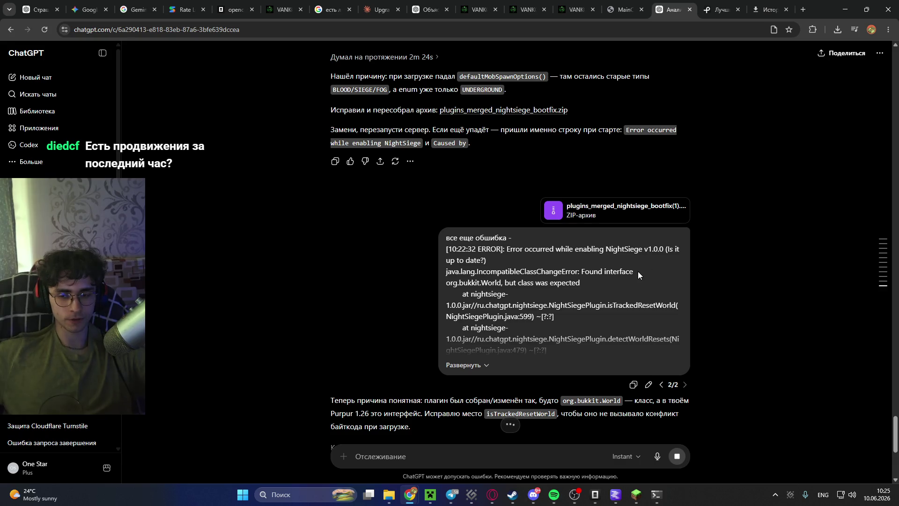
scroll(636, 270, "down", 3)
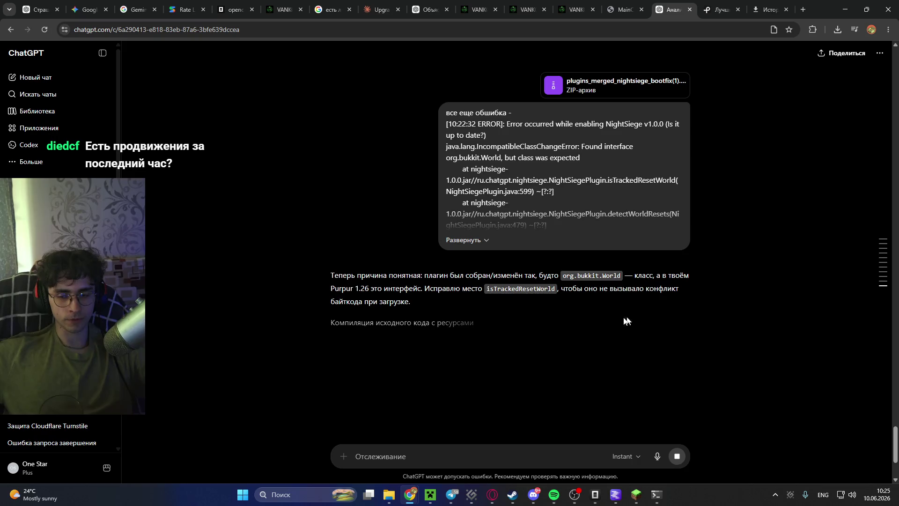
left_click_drag(821, 9, 1, 121)
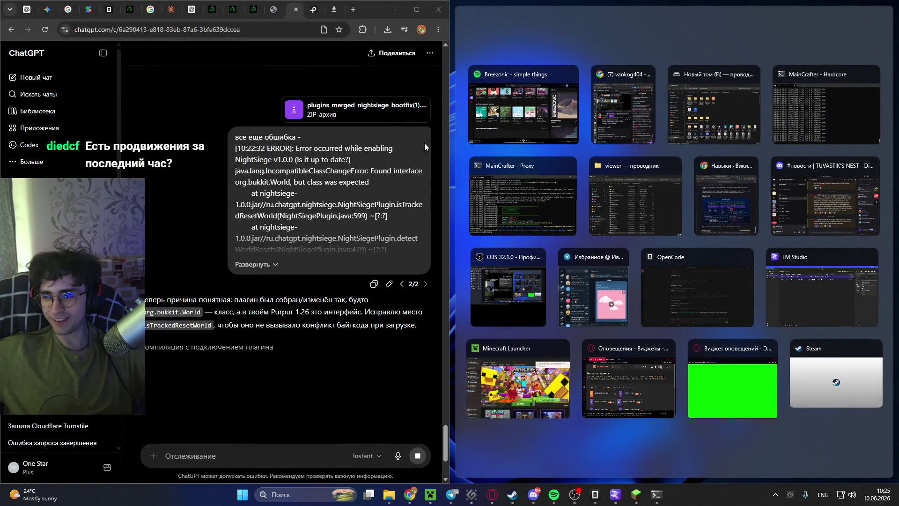
Dismiss Snap Assist, minimize Spotify, and close the MainCrafter Hardcore console window.
left_click(350, 154)
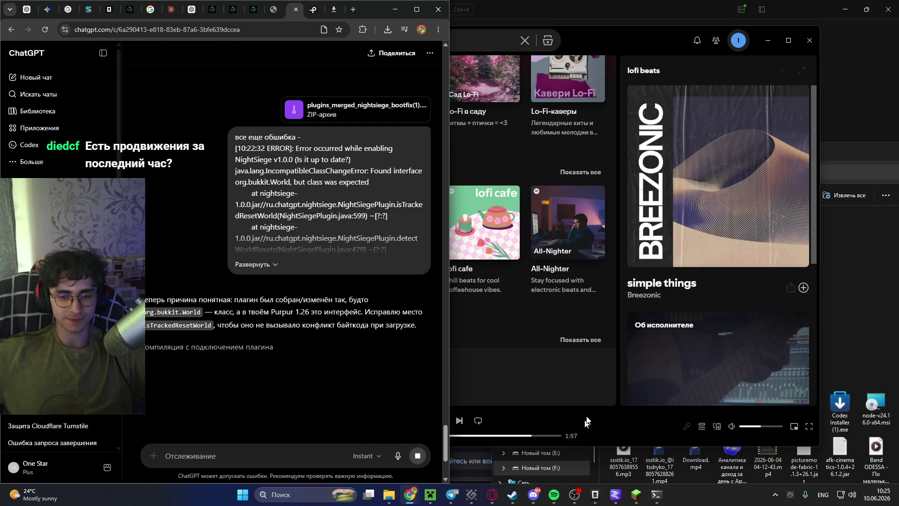
left_click(767, 40)
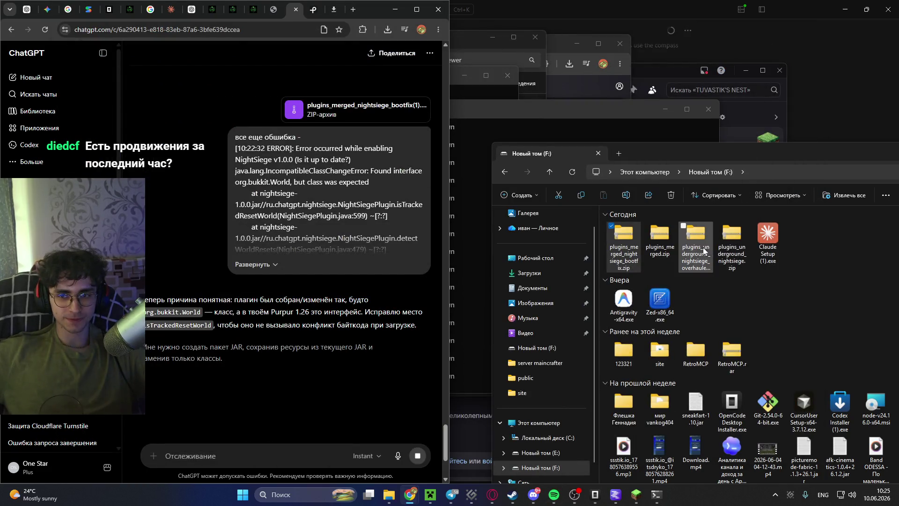
left_click(585, 132)
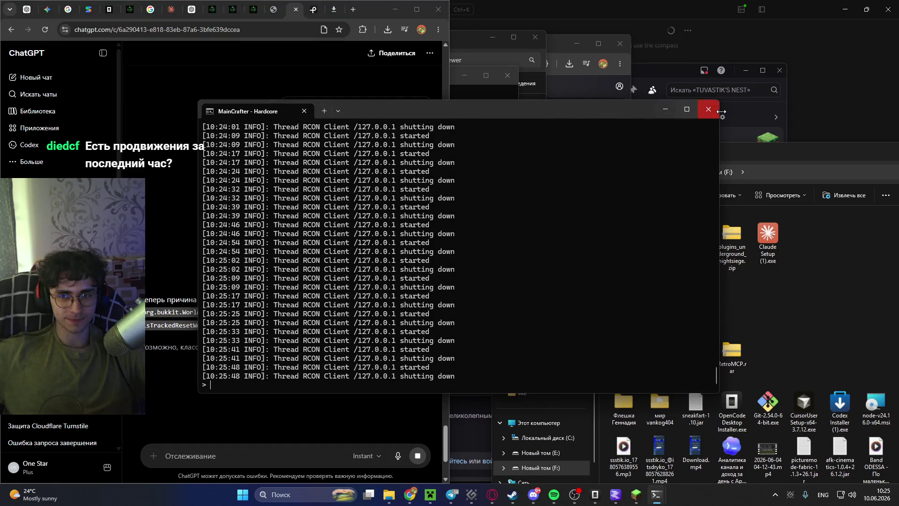
right_click(656, 494)
left_click(651, 472)
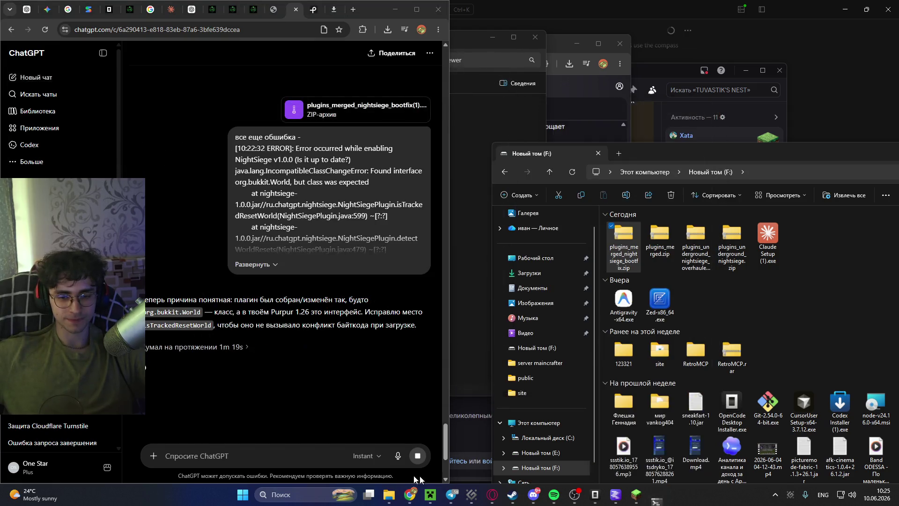
Snap the viewer folder to the top-right quarter and the F: drive folder bottom-right.
mouse_move(389, 494)
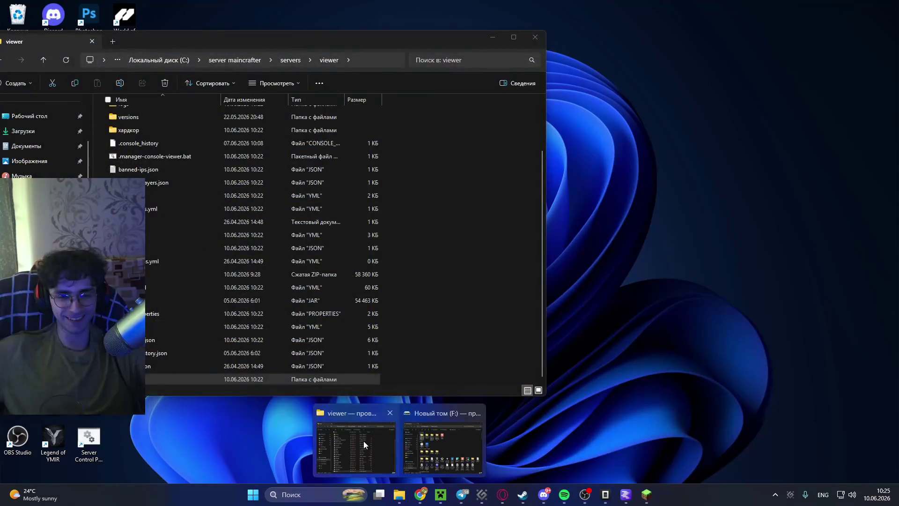
left_click(363, 440)
left_click(257, 64)
mouse_move(430, 44)
left_mouse_down()
mouse_move(896, 187)
mouse_move(896, 2)
left_mouse_up()
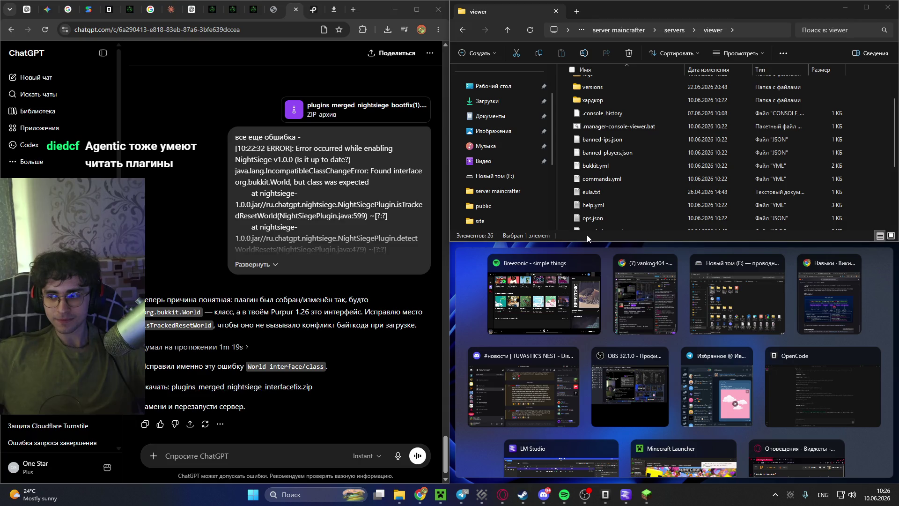
left_click(737, 300)
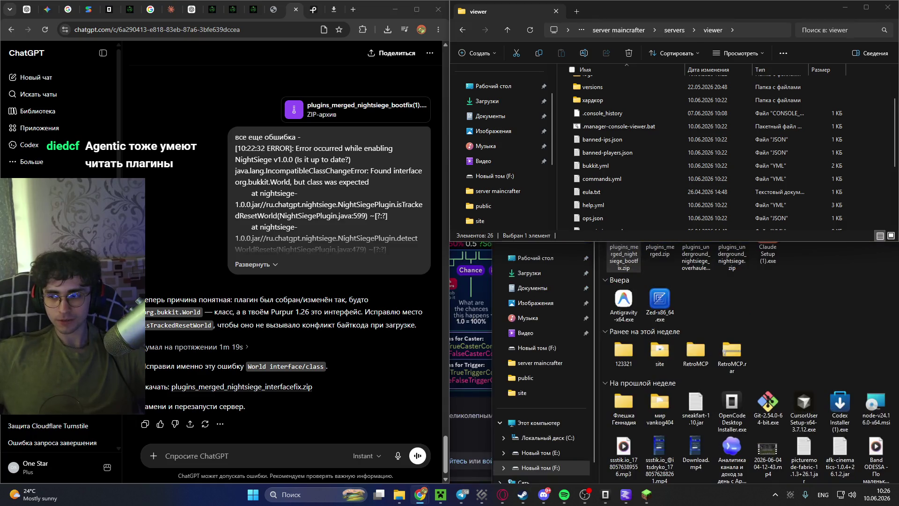
left_click(390, 15)
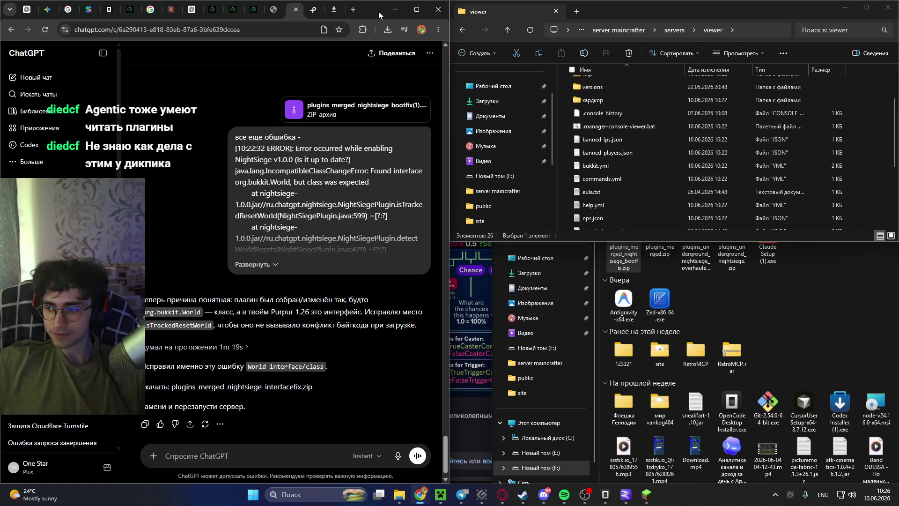
left_click(349, 10)
Search Google for 'Agentic', check the downloads page, then close that tab and return to ChatGPT.
type("Agentic")
key("Return")
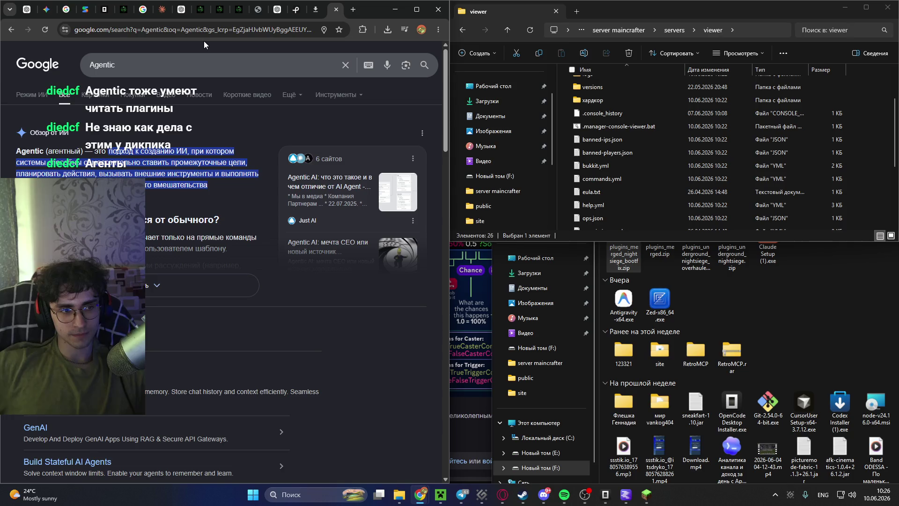
left_click(322, 11)
left_click(340, 9)
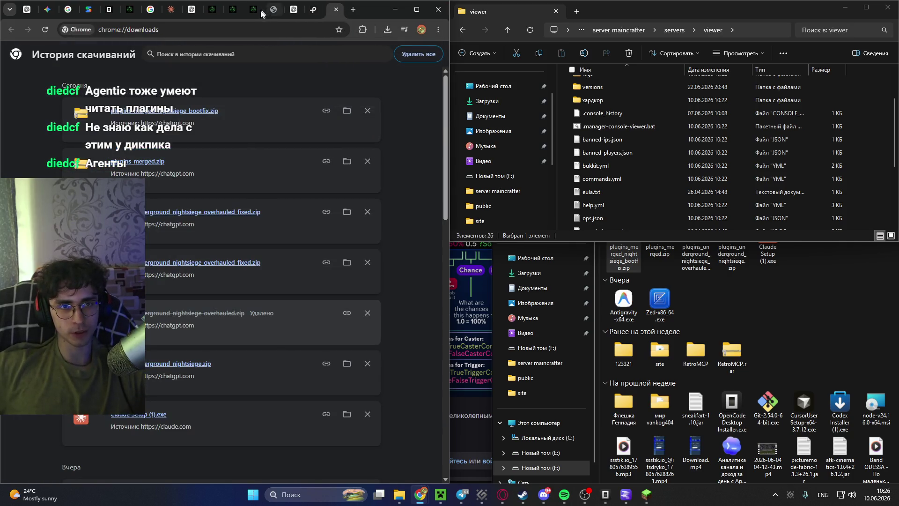
left_click(294, 10)
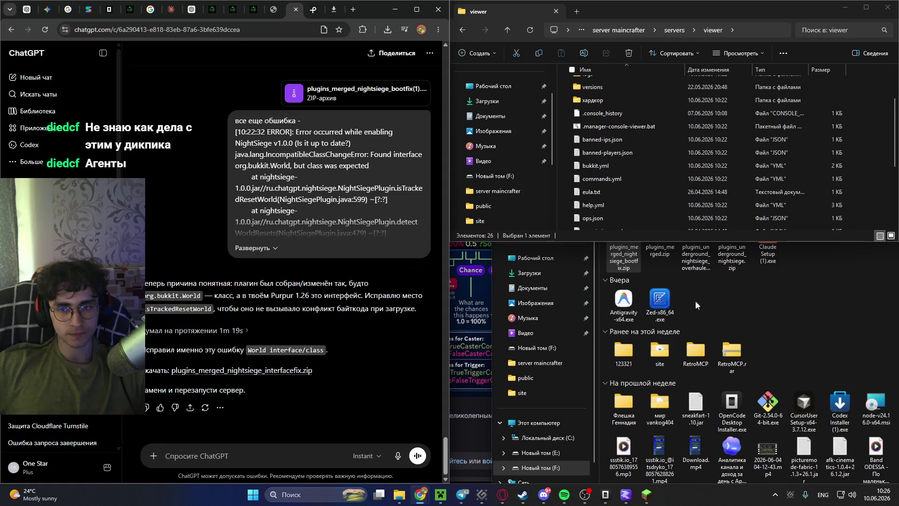
Download plugins_merged_nightsiege_interfacefix.zip to F: and open it, selecting its plugins folder.
left_click(751, 303)
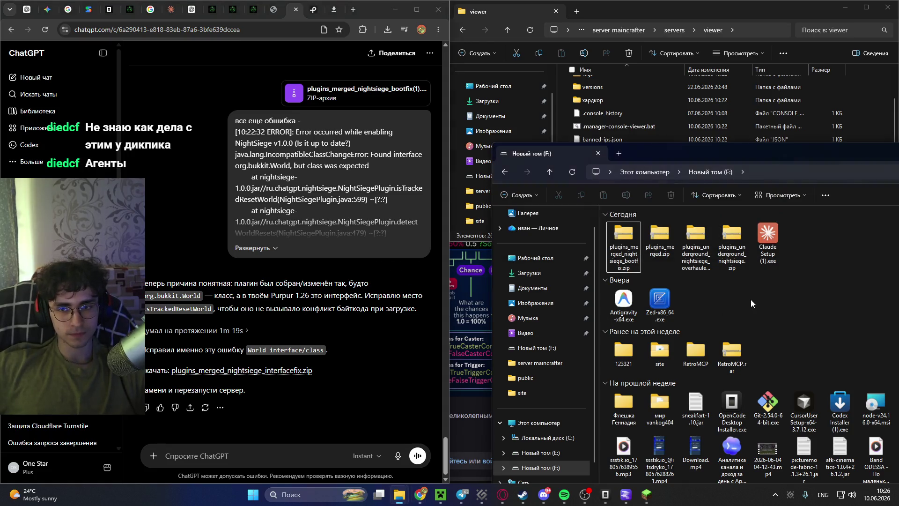
left_click(277, 371)
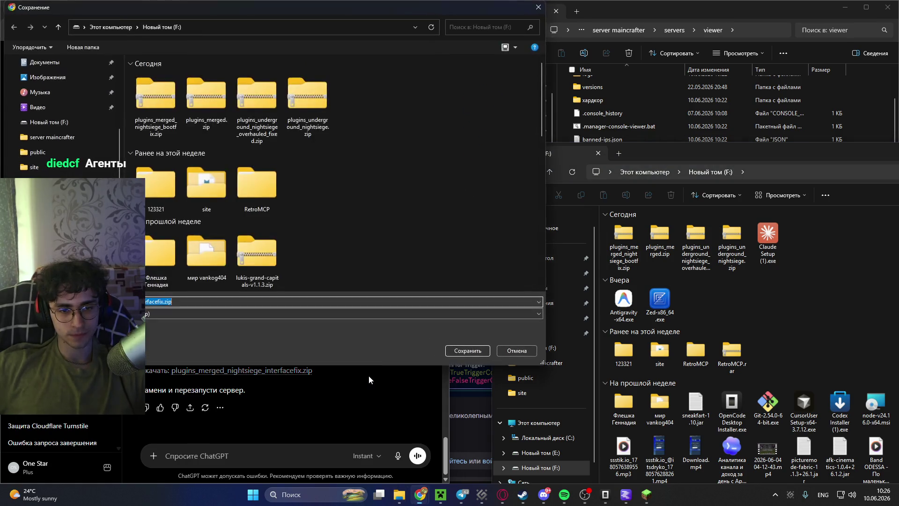
left_click(463, 352)
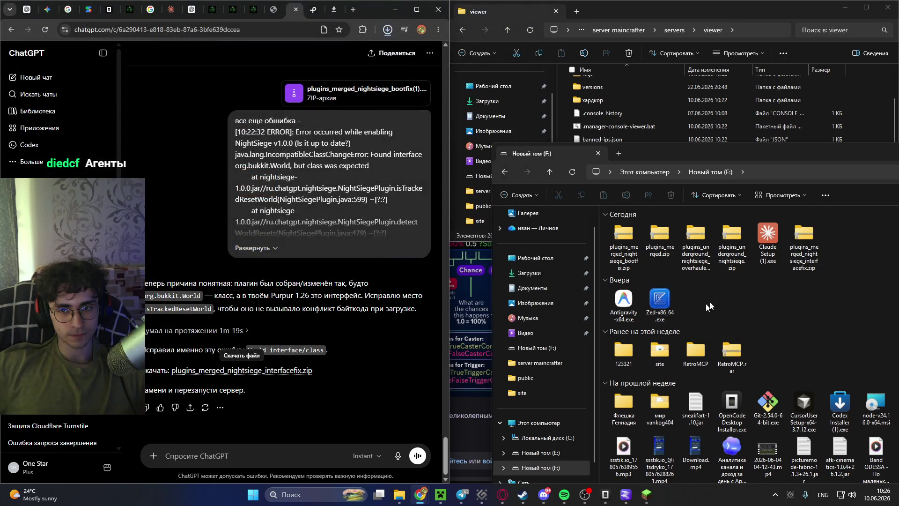
mouse_move(813, 236)
left_mouse_down()
mouse_move(651, 153)
mouse_move(760, 31)
left_mouse_up()
scroll(623, 131, "up", 2)
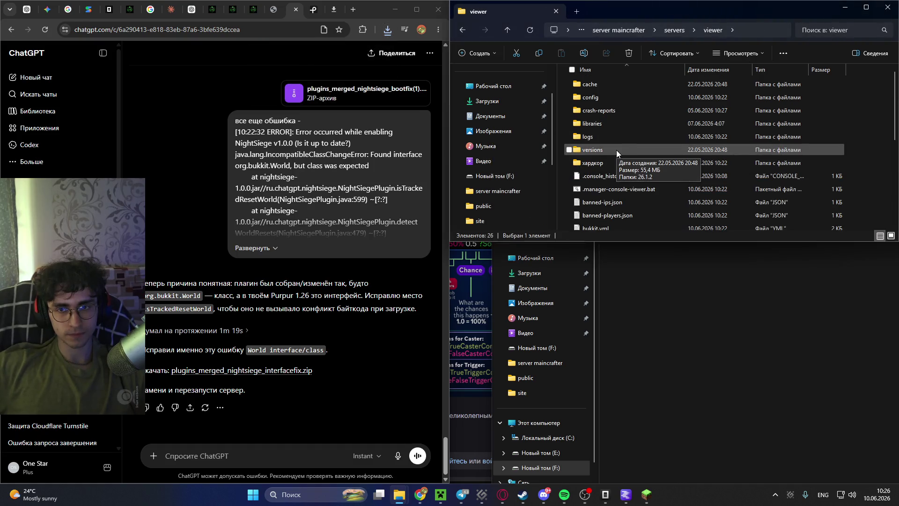
double_click(680, 234)
left_click(679, 230)
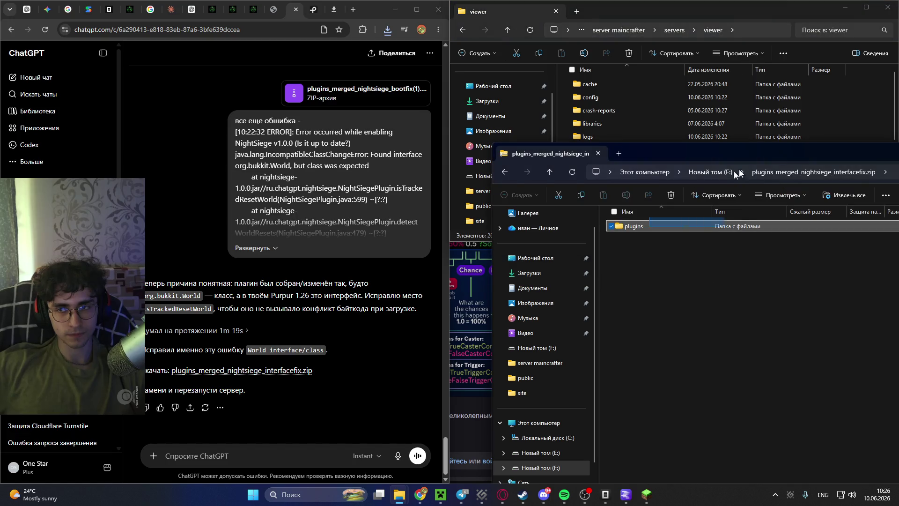
Paste the plugins folder into the viewer server, replacing existing files, and refresh the listing.
mouse_move(818, 159)
left_mouse_down()
mouse_move(843, 327)
mouse_move(880, 468)
mouse_move(892, 480)
left_mouse_up()
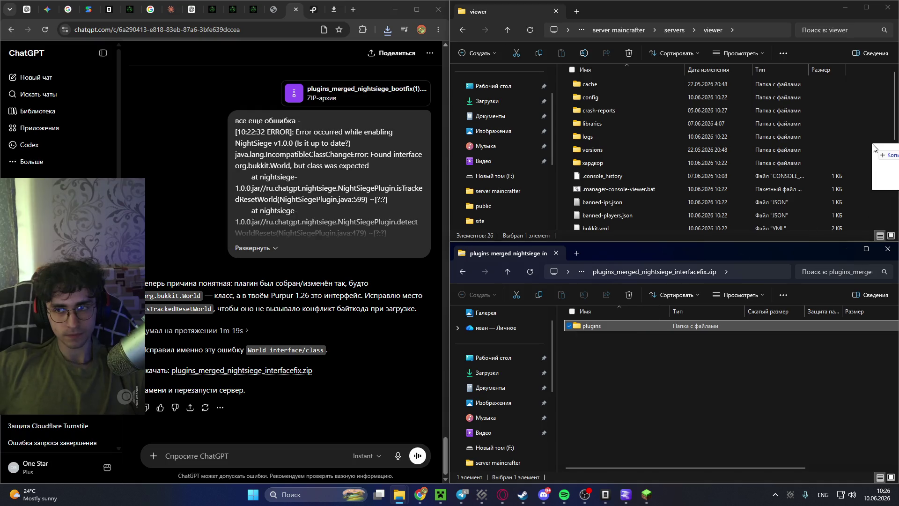
left_click(868, 151)
key("ctrl+v")
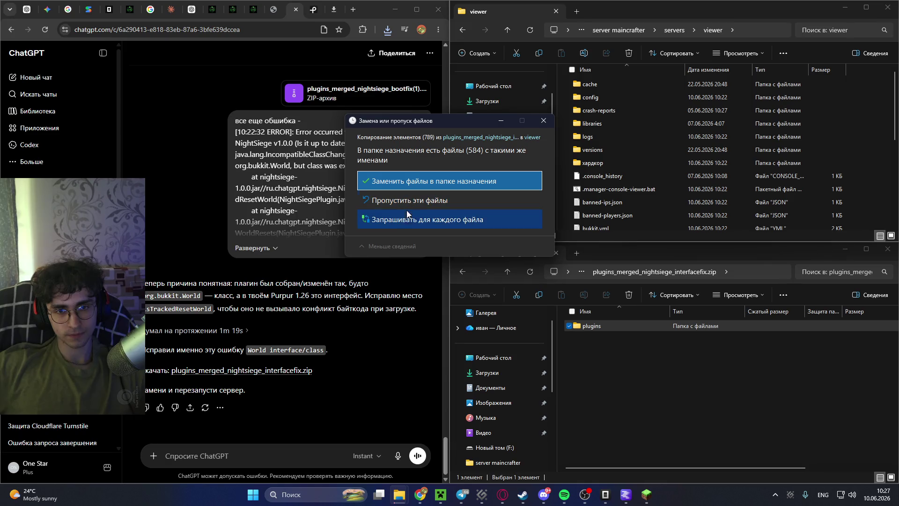
left_click(420, 182)
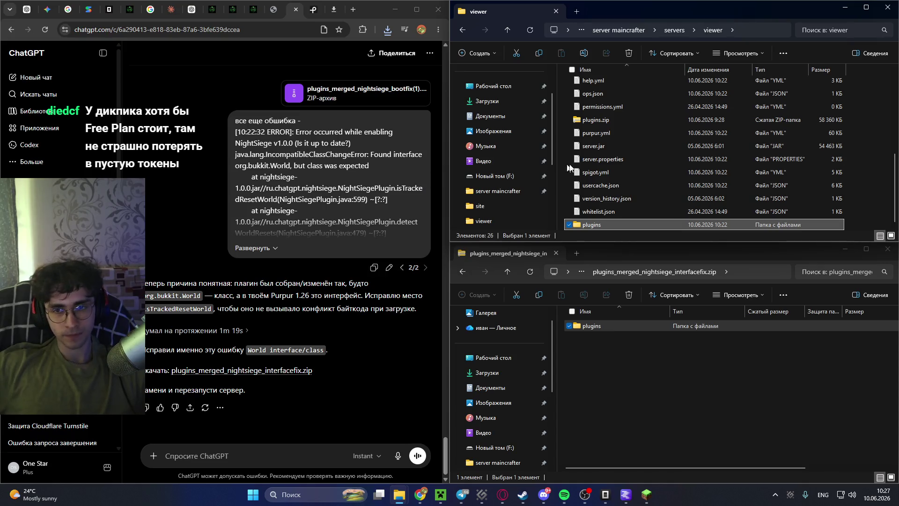
scroll(653, 179, "up", 5)
scroll(653, 179, "down", 5)
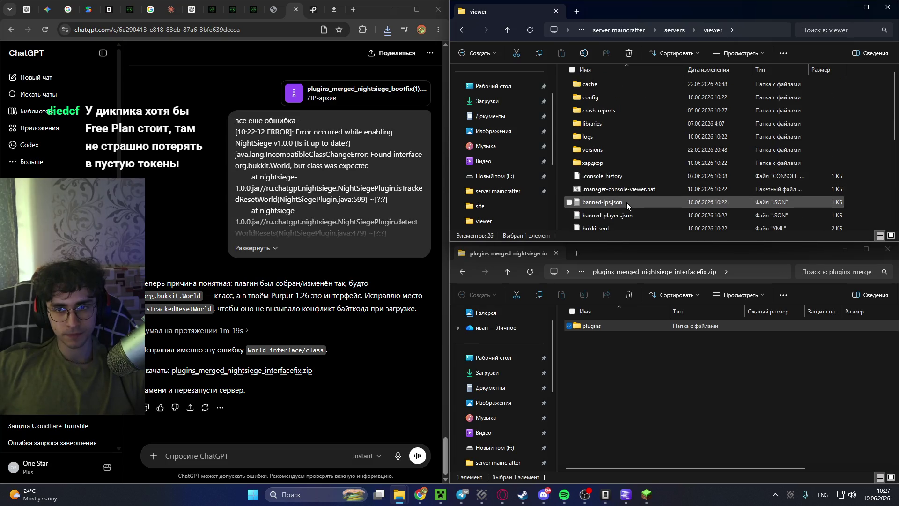
left_click(529, 33)
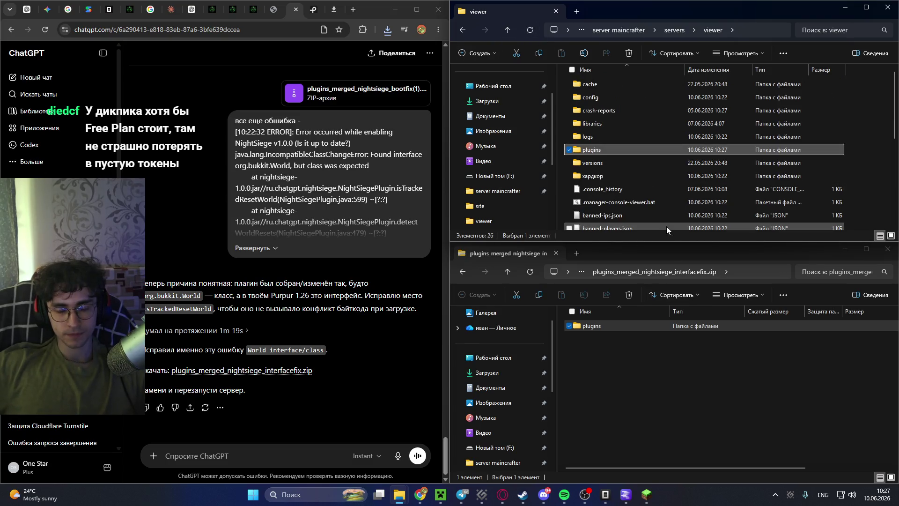
Take the disconnected Minecraft client out of full screen with F11 and open the MainCrafter Control overview tab.
mouse_move(641, 500)
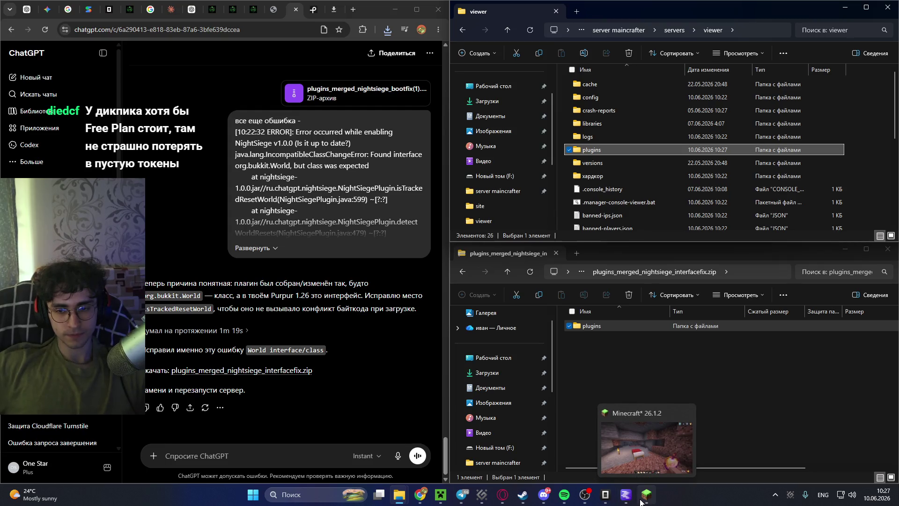
left_click(641, 500)
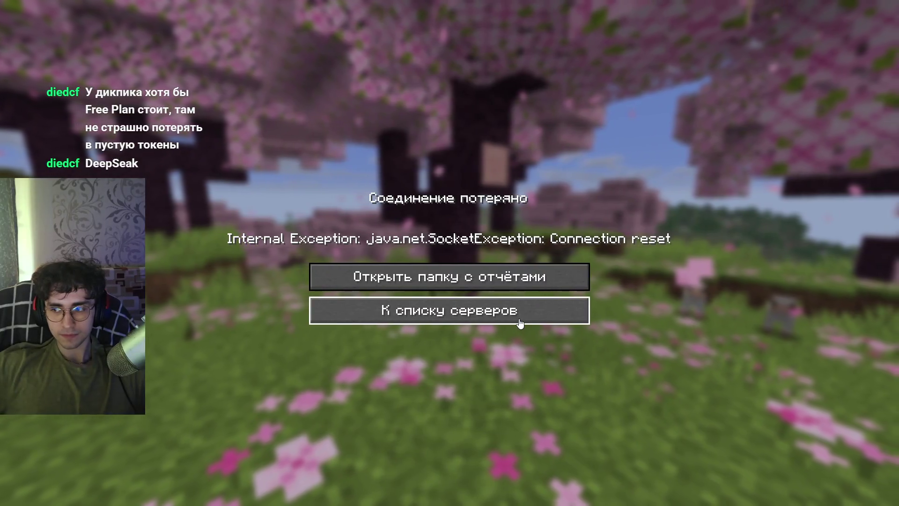
key("F11")
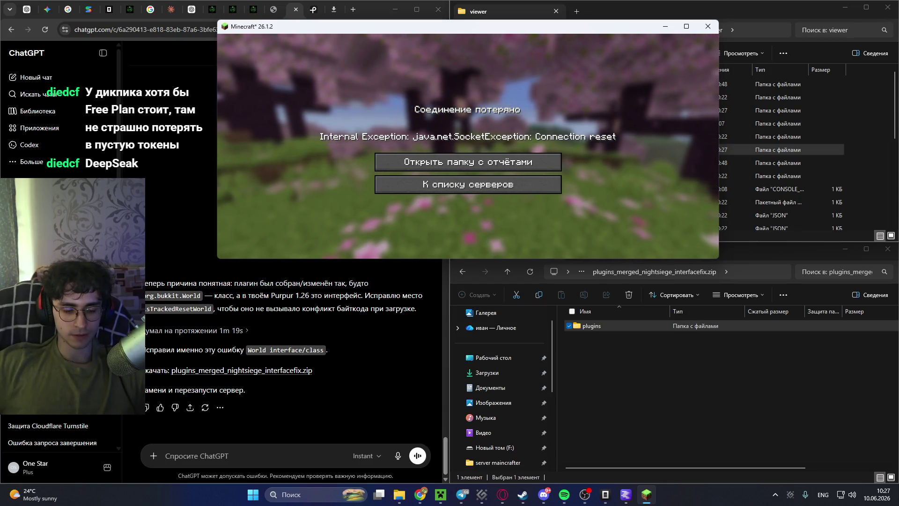
mouse_move(399, 495)
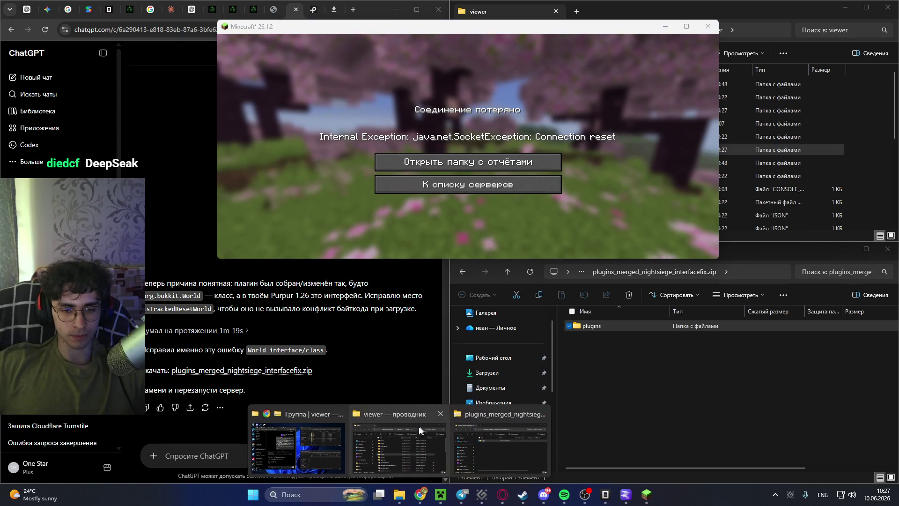
mouse_move(313, 439)
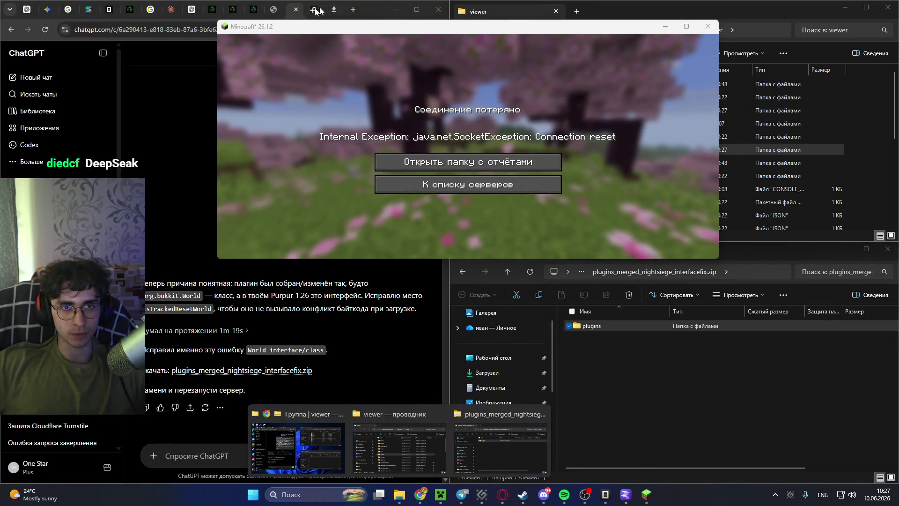
left_click(264, 11)
left_click(274, 9)
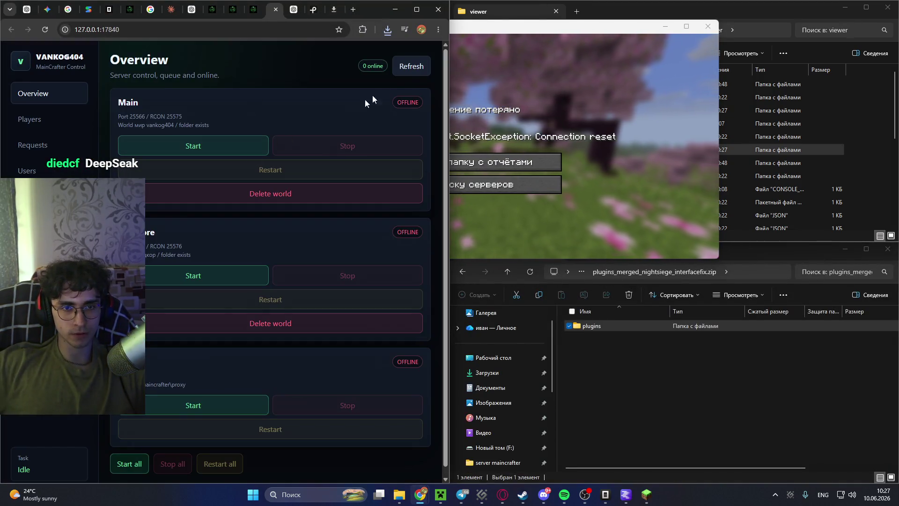
Start the proxy, watch its console, then start the Hardcore server.
scroll(274, 220, "down", 1)
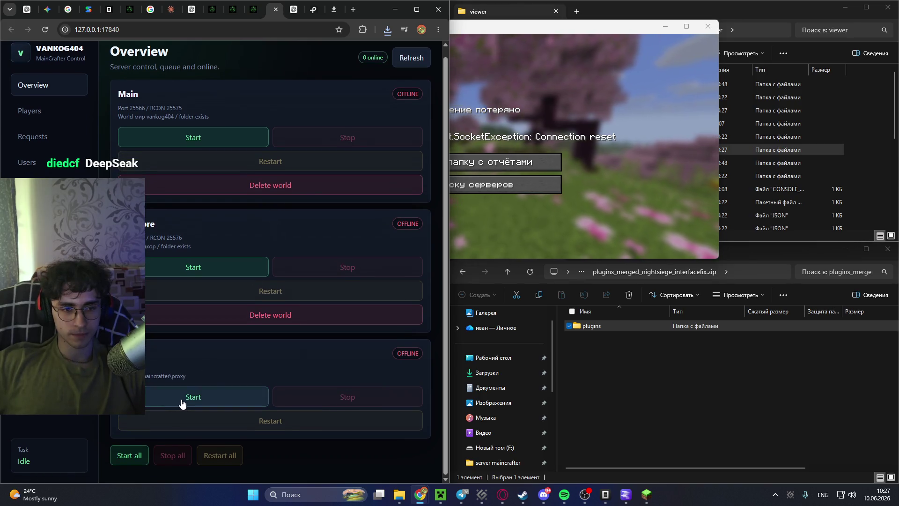
left_click(182, 404)
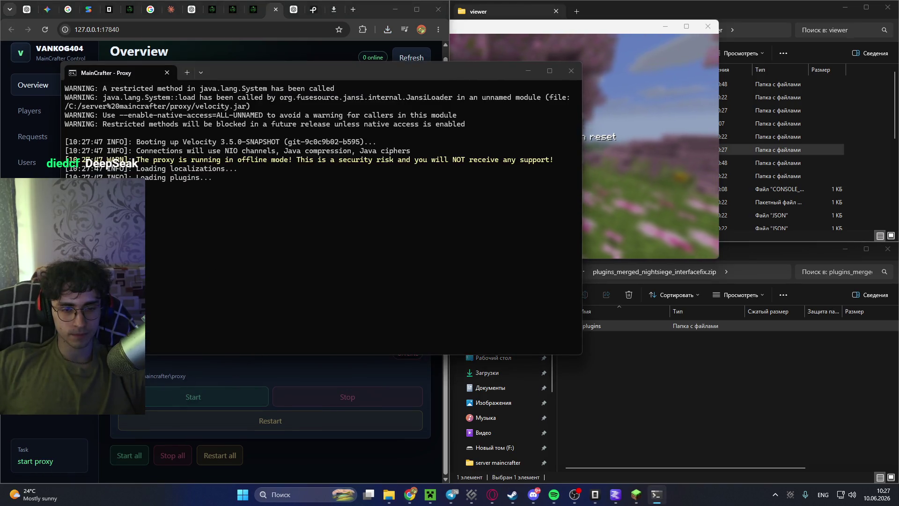
left_click(512, 271)
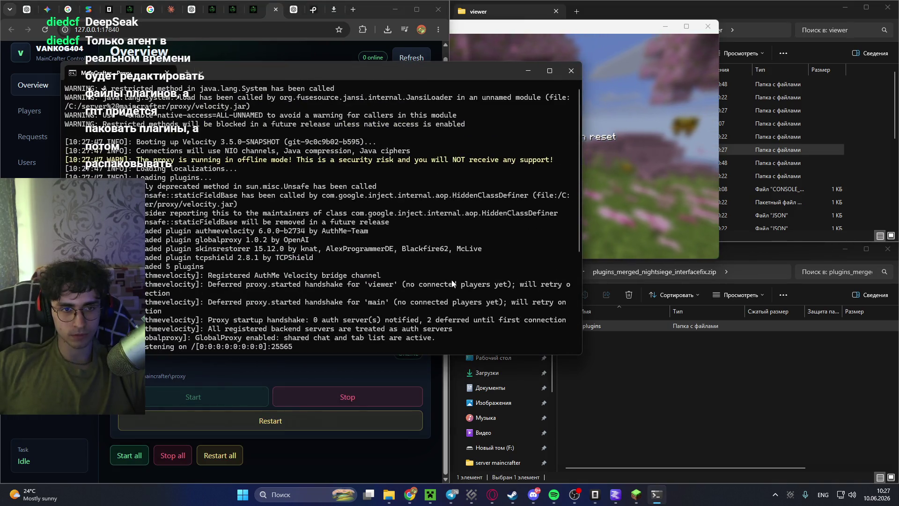
left_click(228, 386)
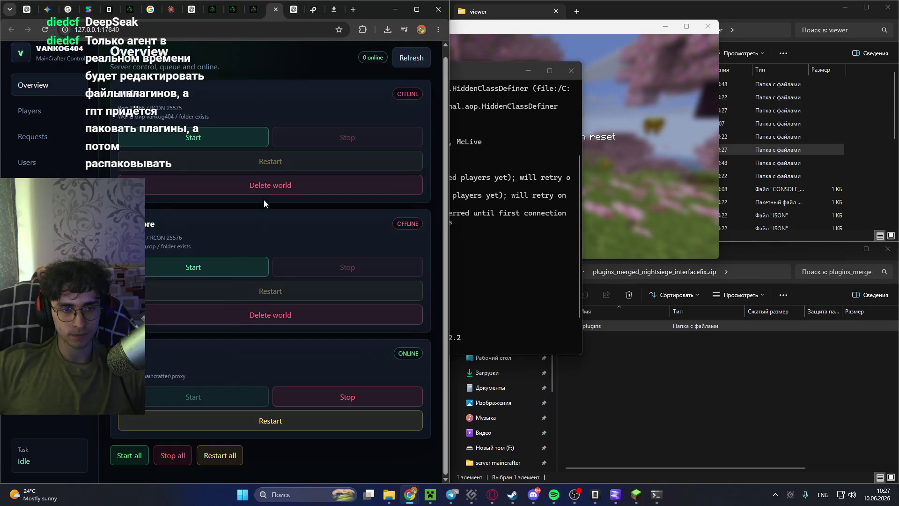
left_click(227, 267)
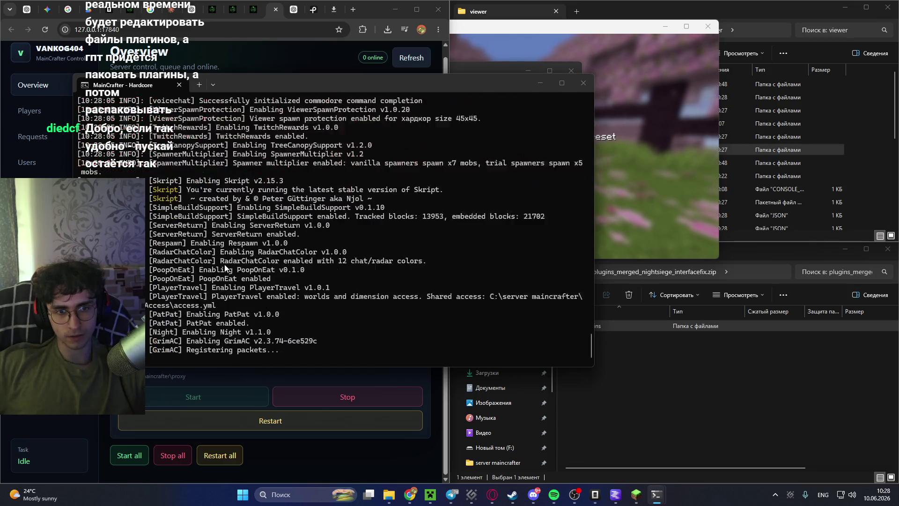
Copy the NightSiege error trace from the Hardcore console and return the zip window to drive F:.
scroll(226, 270, "up", 4)
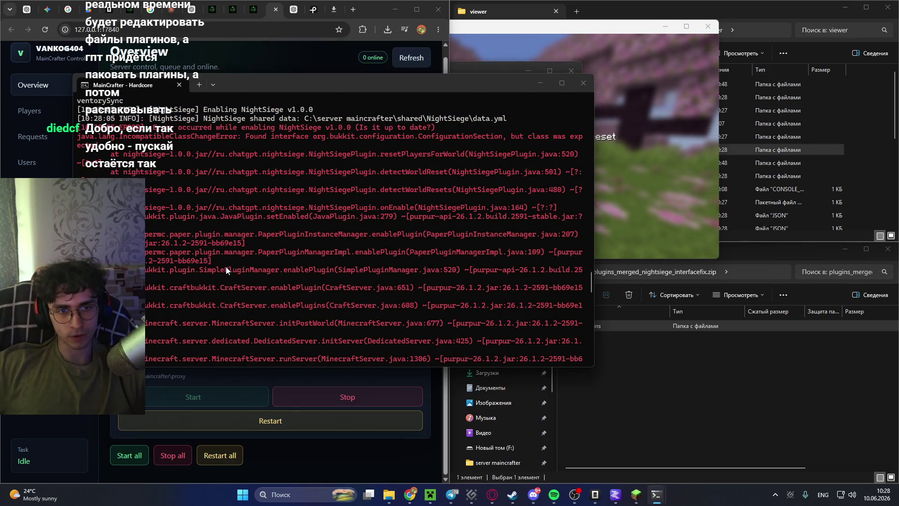
mouse_move(78, 127)
left_mouse_down()
mouse_move(290, 210)
mouse_move(328, 291)
mouse_move(365, 321)
left_mouse_up()
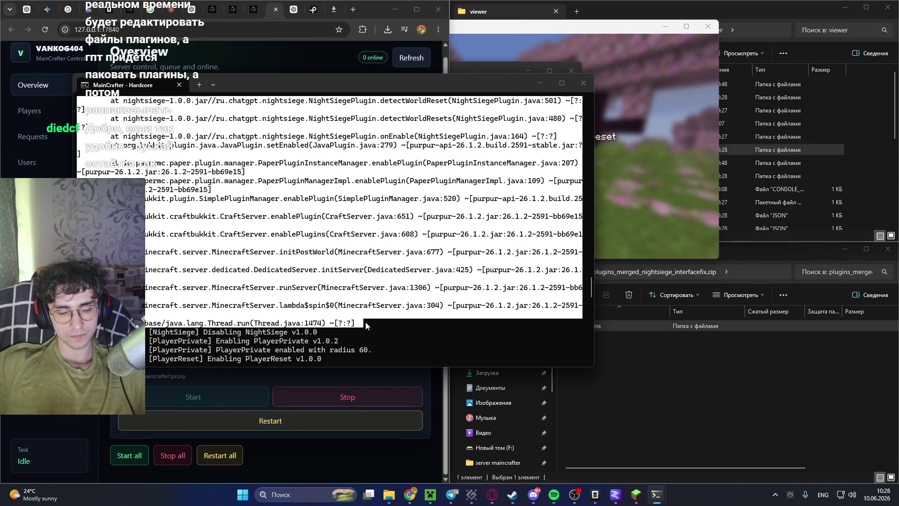
key("ctrl+c")
left_click(618, 356)
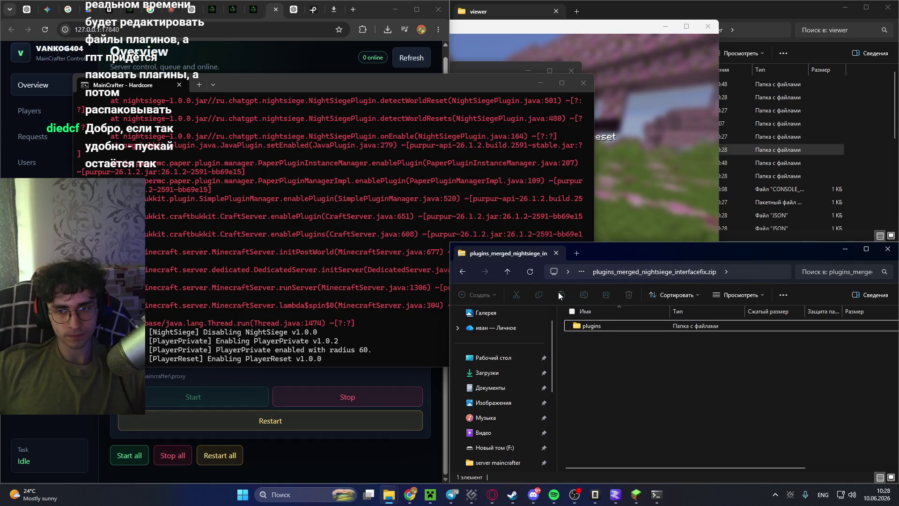
left_click(506, 271)
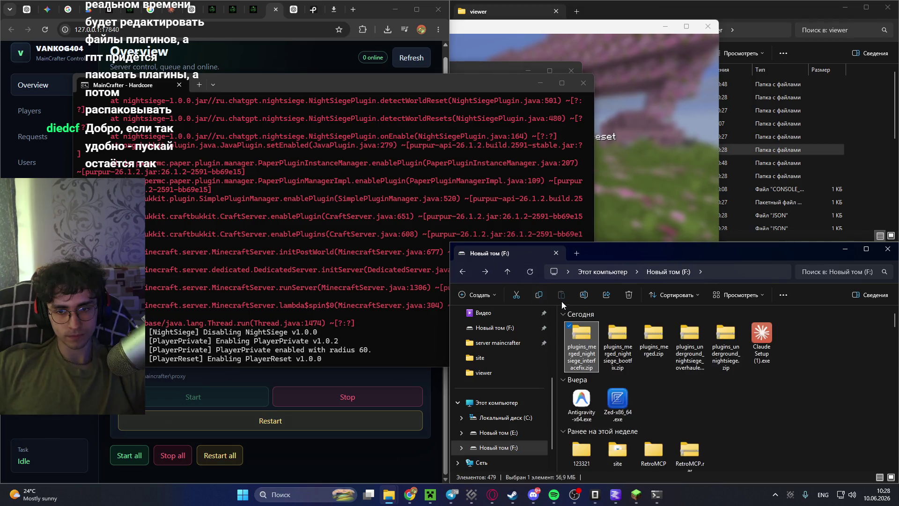
scroll(450, 164, "up", 4)
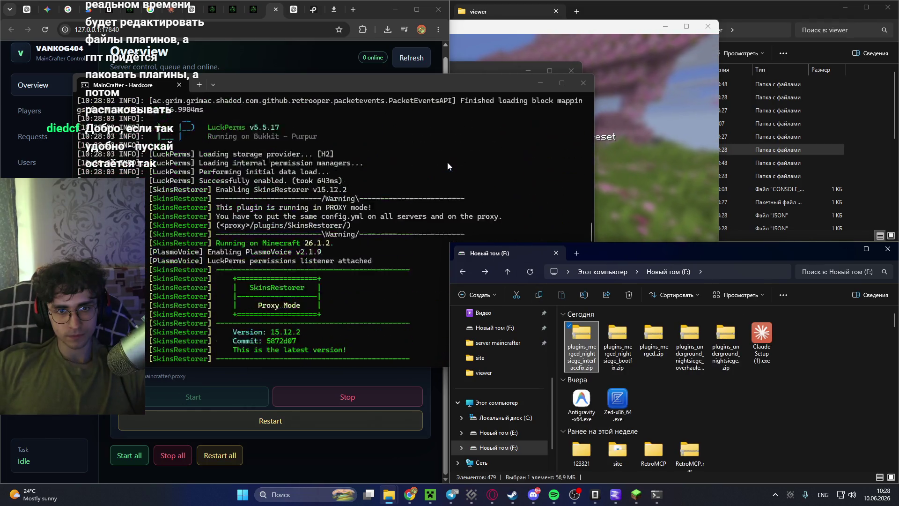
scroll(447, 162, "up", 4)
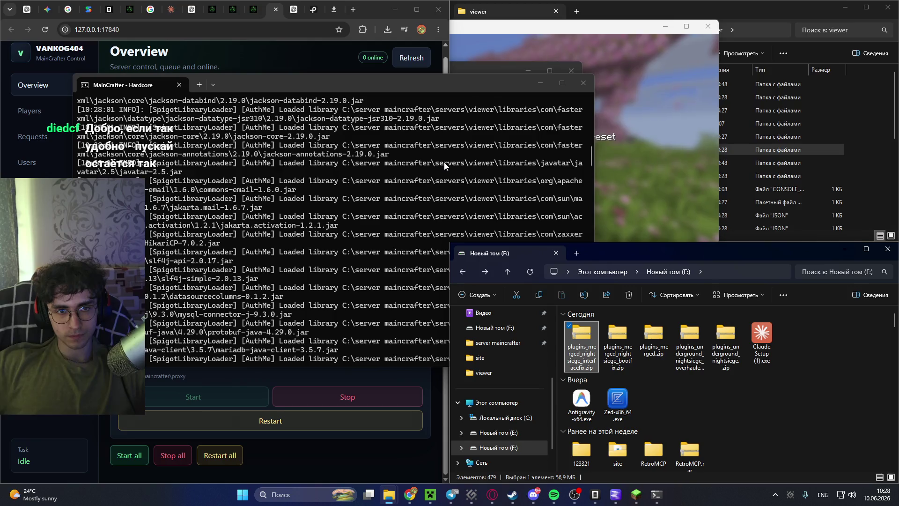
left_click(291, 11)
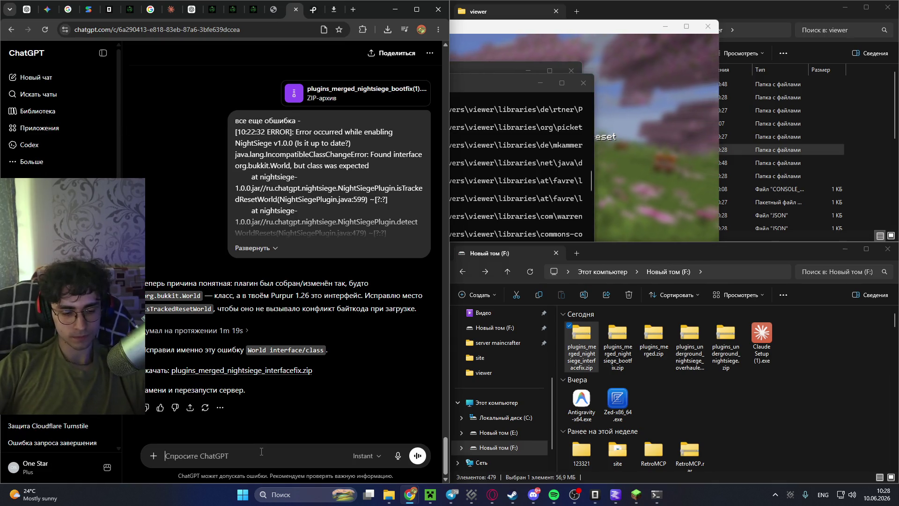
Write 'еще ошибка -' in the ChatGPT prompt and paste the ConfigurationSection error log.
type("tot")
key("BackSpace")
key("BackSpace")
key("BackSpace")
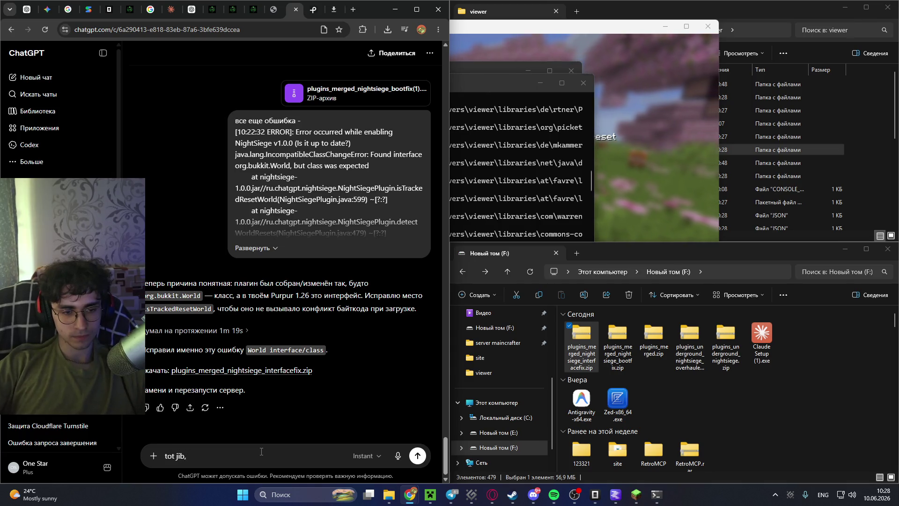
key("shift+alt")
type("еще и")
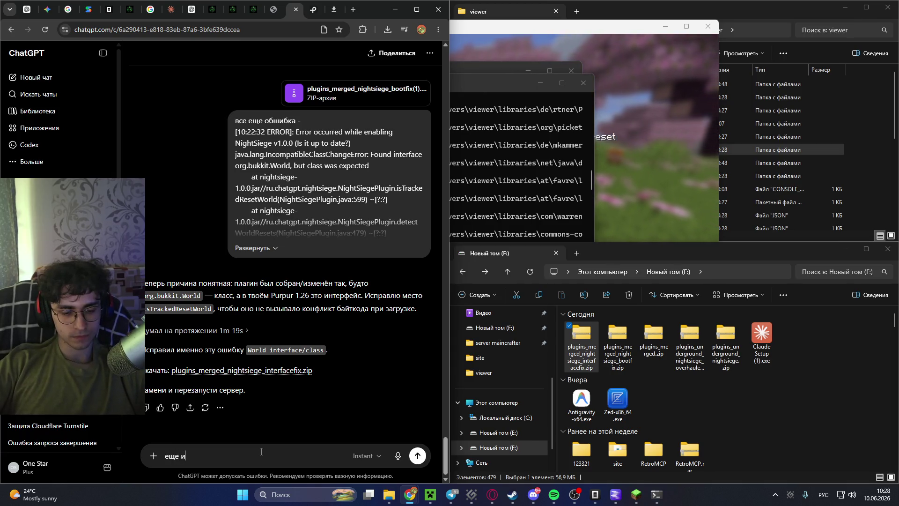
type("ошибка -")
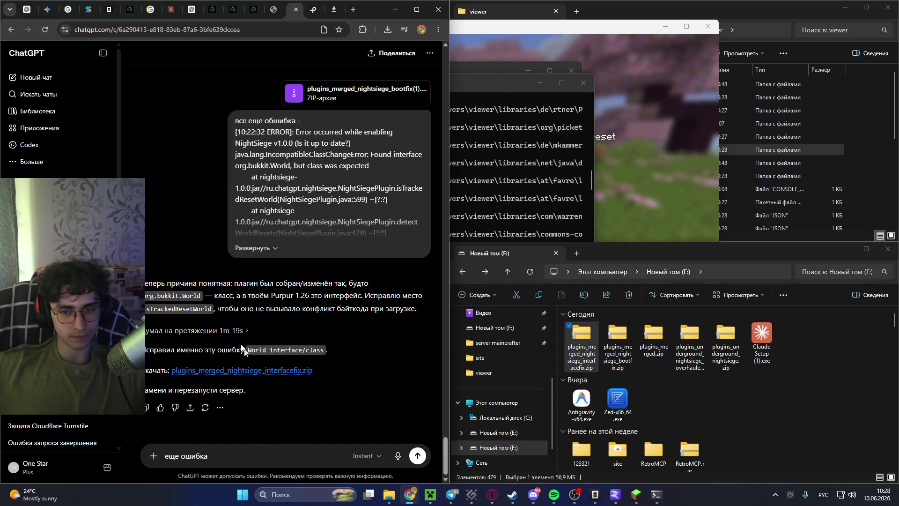
key("ctrl+v")
Attach the interfacefix plugin zip to the message and send it.
left_click_drag(473, 379, 254, 410)
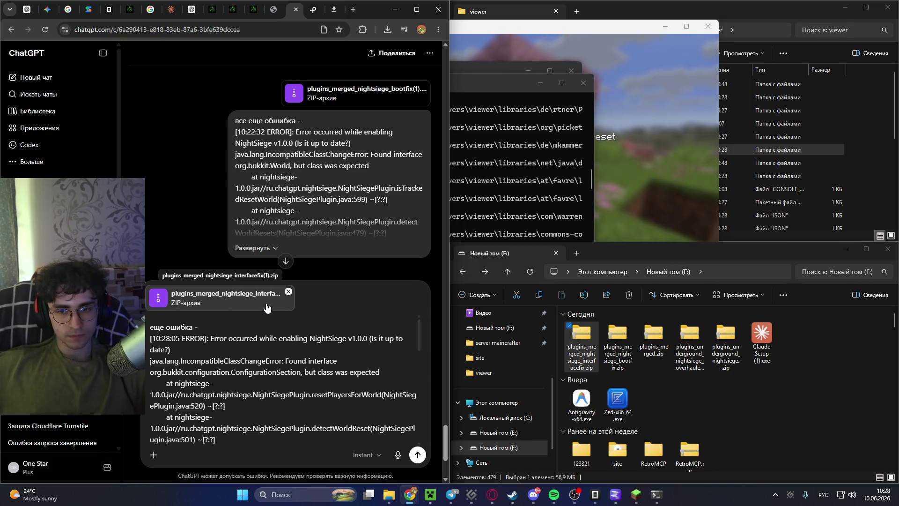
left_click(389, 30)
mouse_move(363, 174)
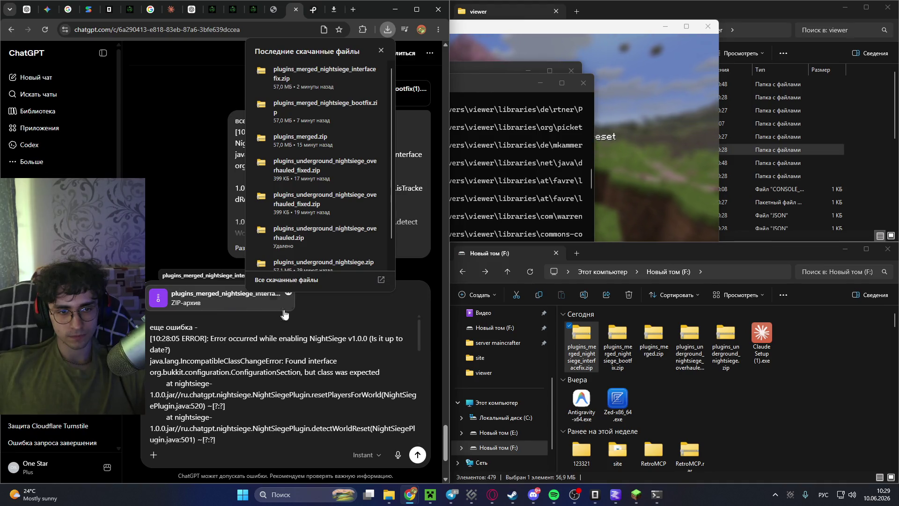
left_click(363, 307)
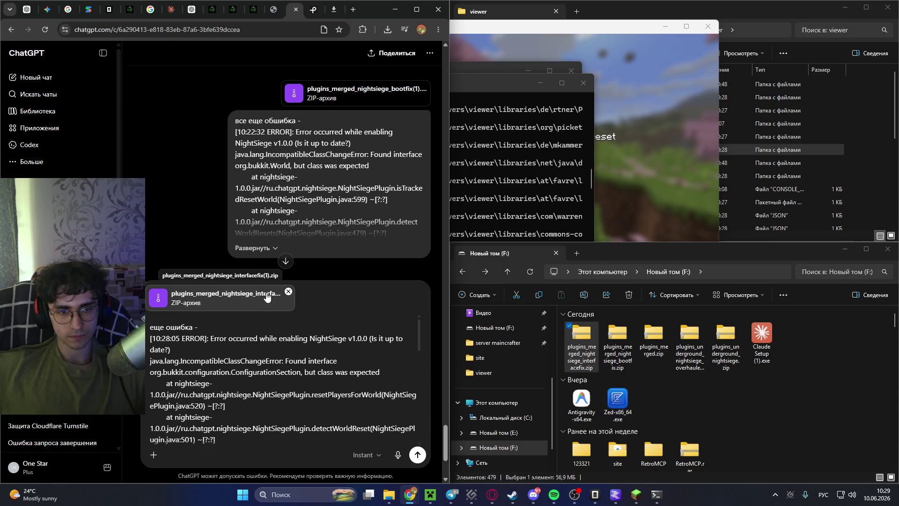
left_click(417, 455)
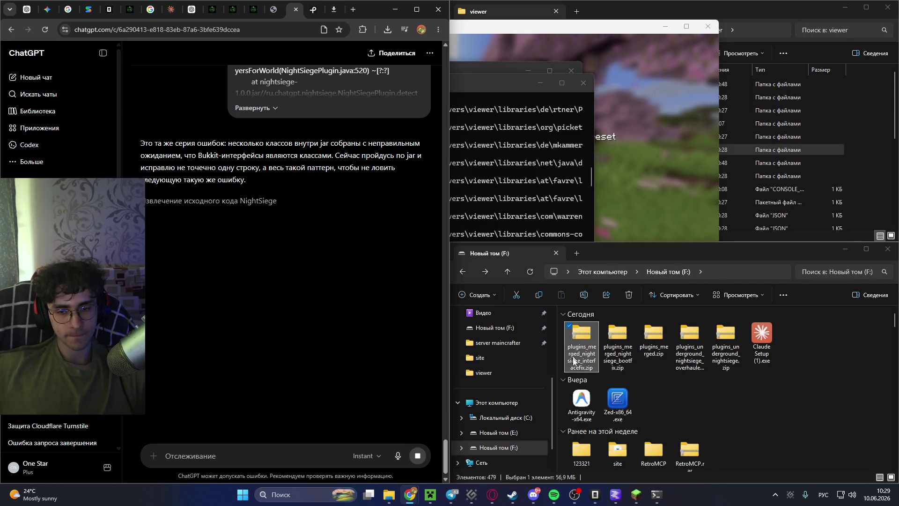
mouse_move(613, 501)
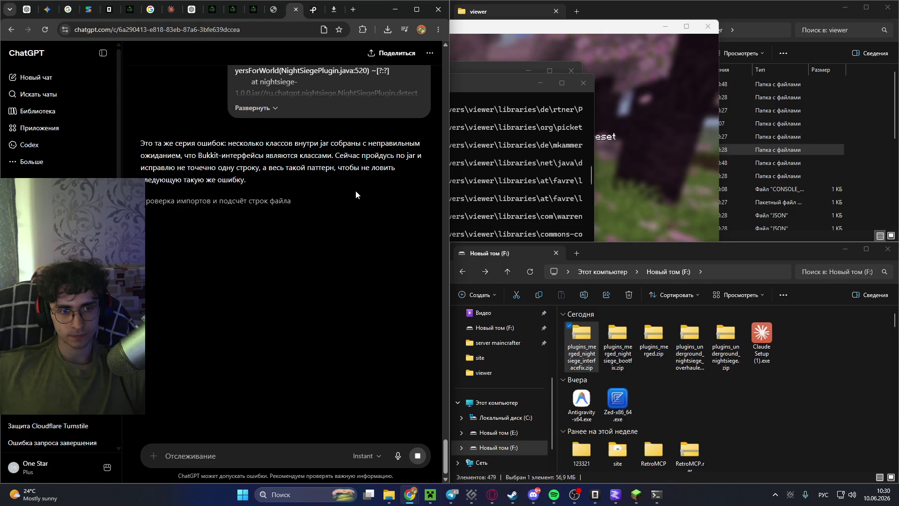
left_click(510, 81)
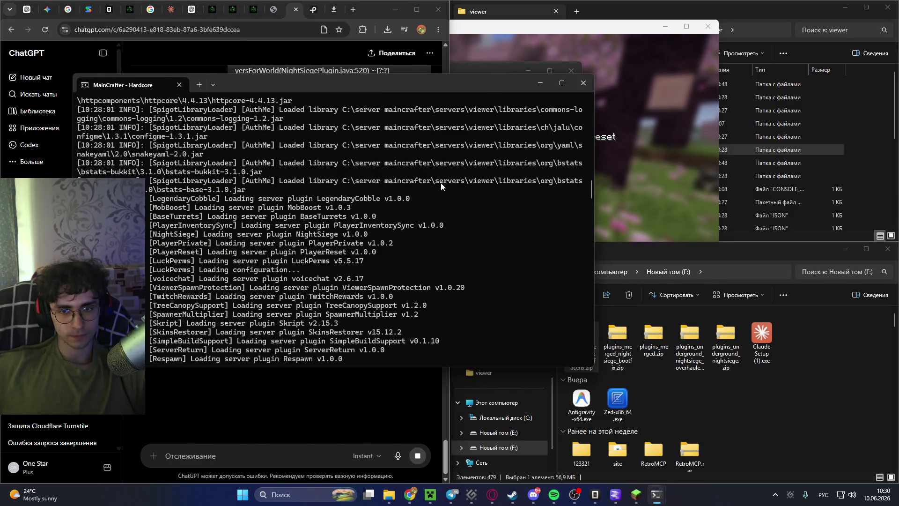
scroll(468, 206, "up", 10)
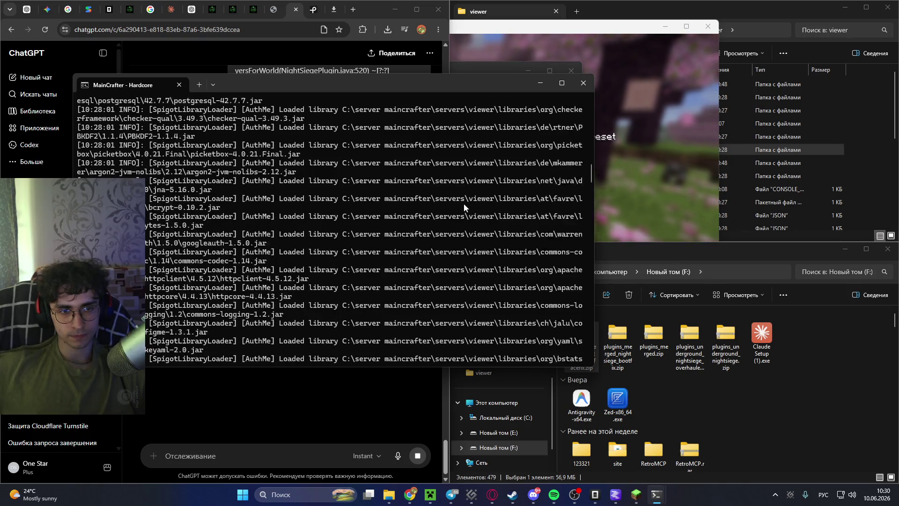
scroll(458, 200, "up", 13)
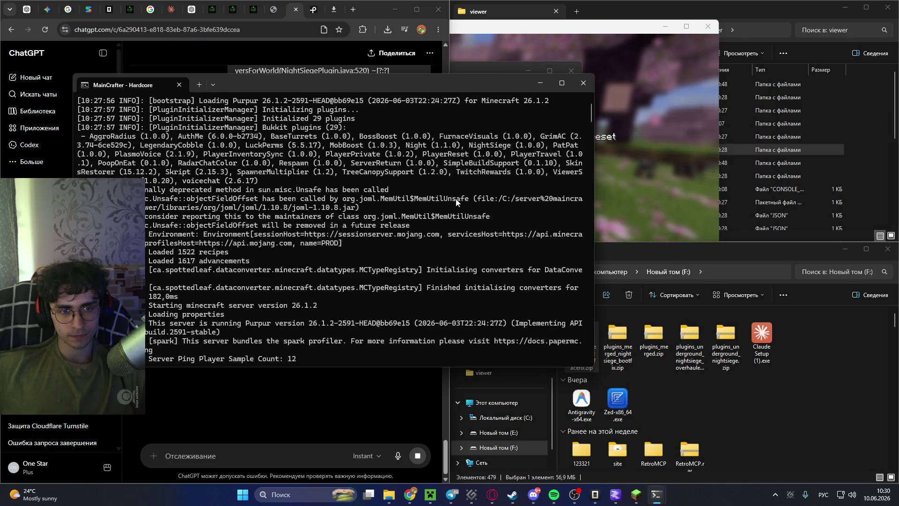
scroll(454, 201, "down", 3)
scroll(470, 191, "down", 15)
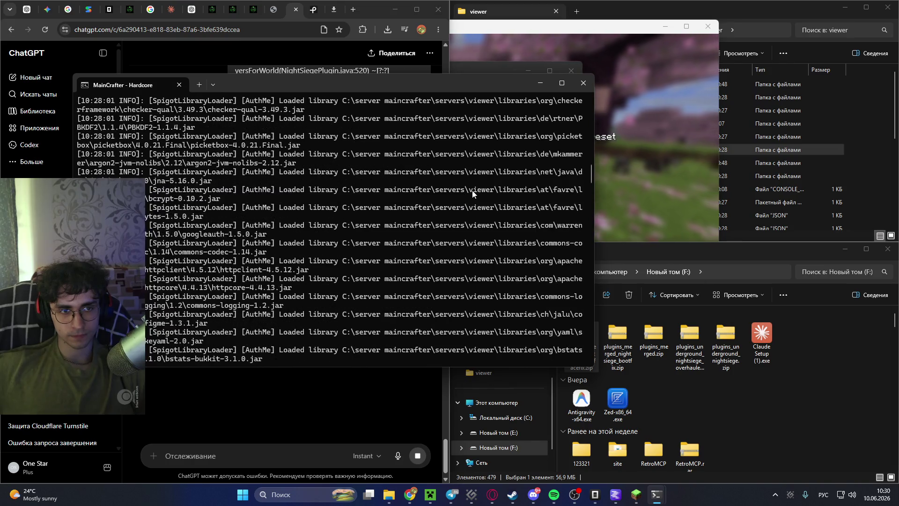
scroll(468, 194, "down", 6)
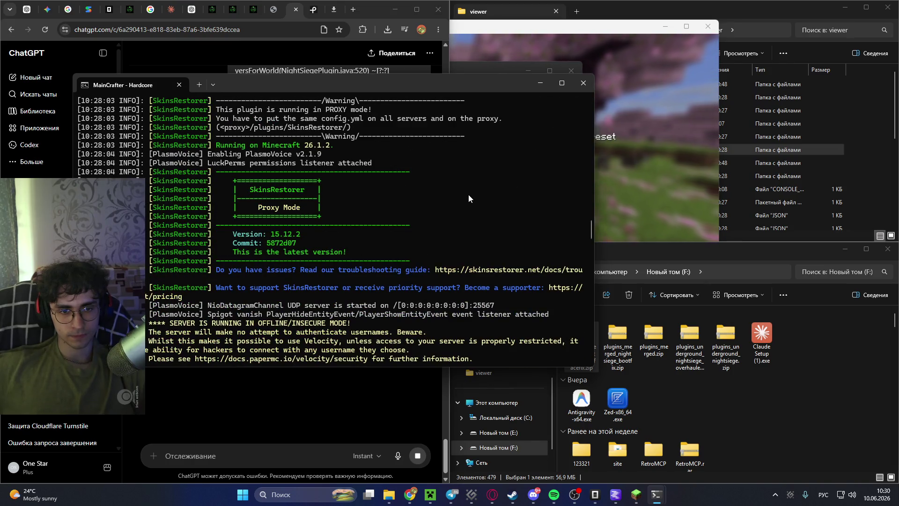
scroll(468, 195, "up", 6)
scroll(467, 195, "down", 11)
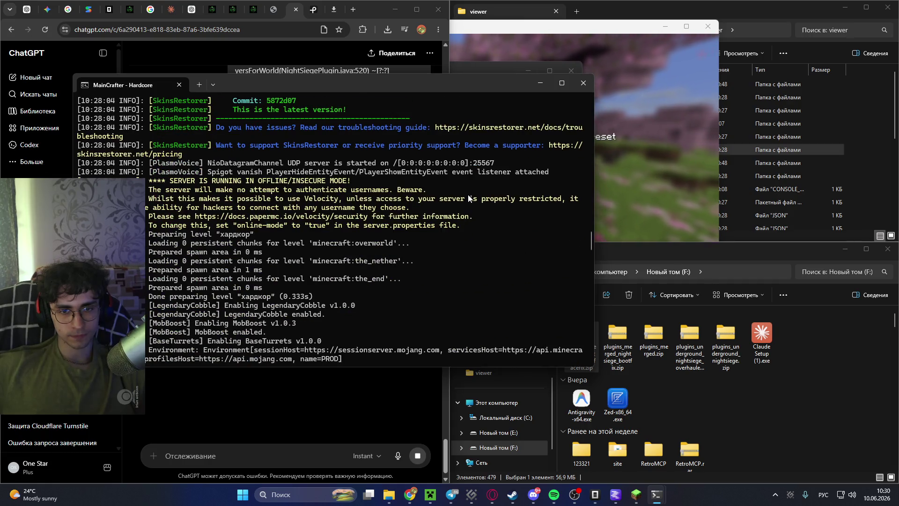
scroll(468, 195, "up", 1)
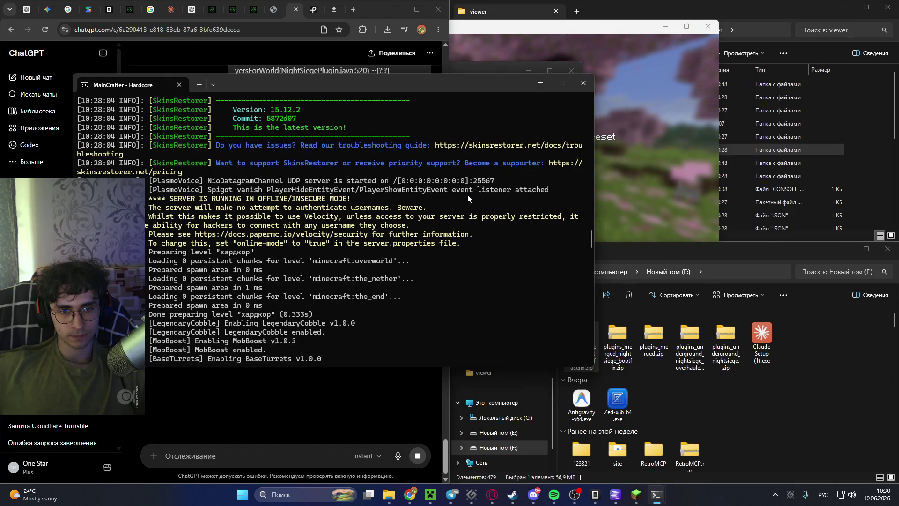
scroll(467, 194, "down", 10)
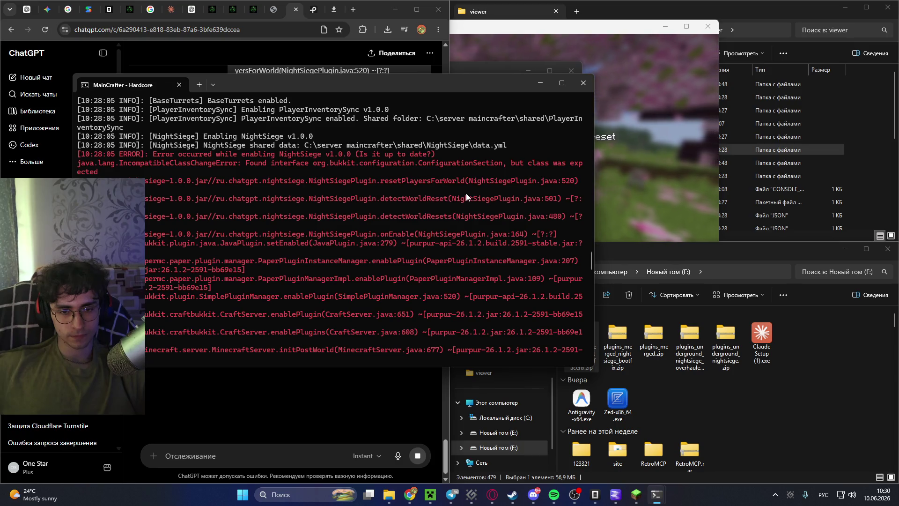
scroll(465, 192, "down", 8)
scroll(465, 193, "down", 12)
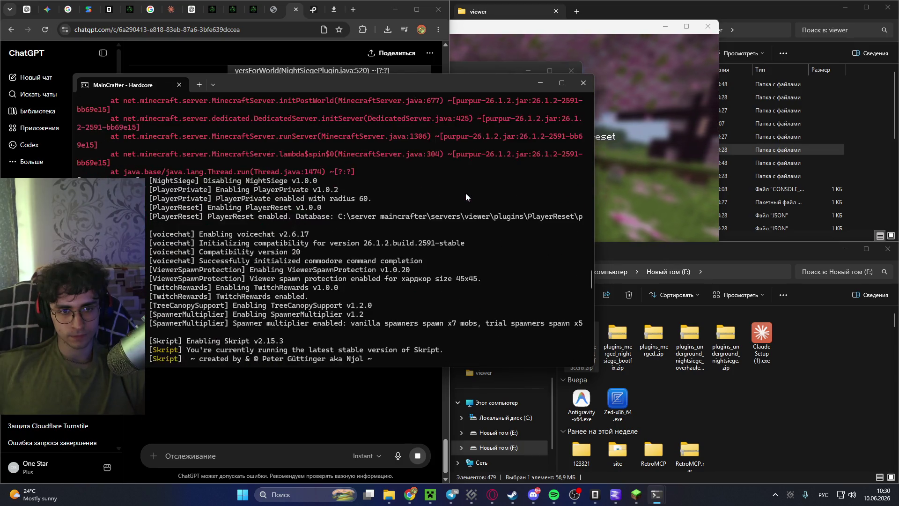
scroll(464, 192, "down", 15)
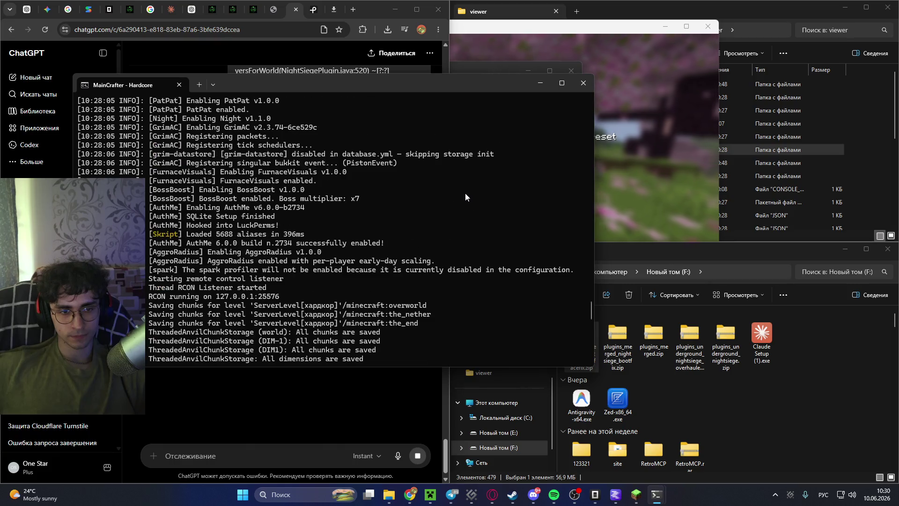
left_click(335, 400)
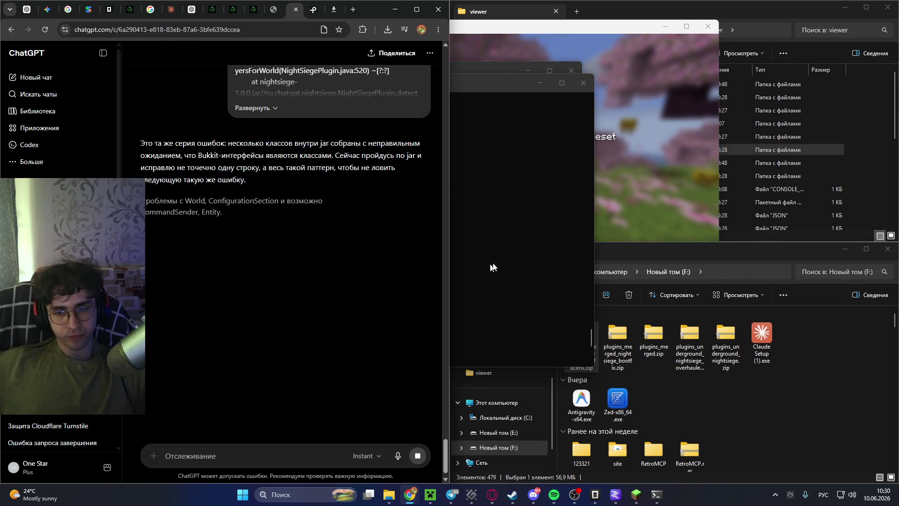
Delete the five downloaded plugin zips, from plugins_underground_nightsiege.zip onward, on the F: drive.
left_click(793, 248)
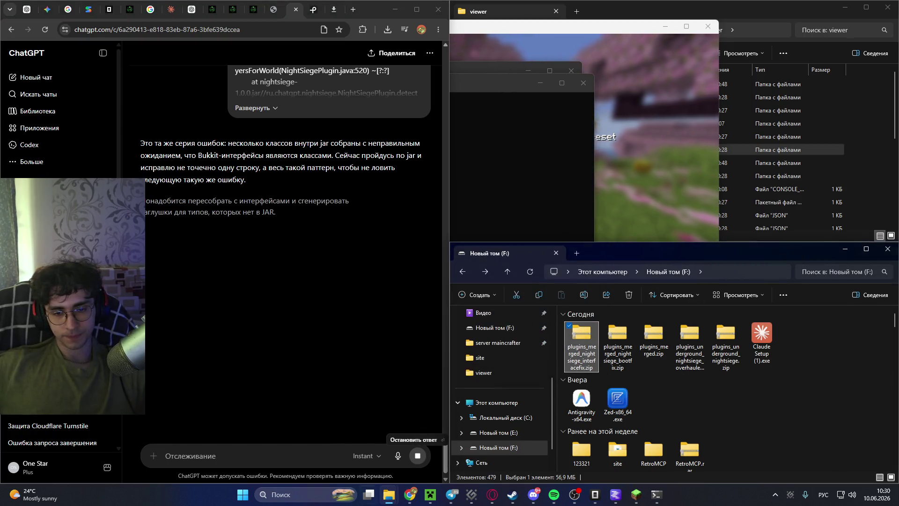
mouse_move(394, 494)
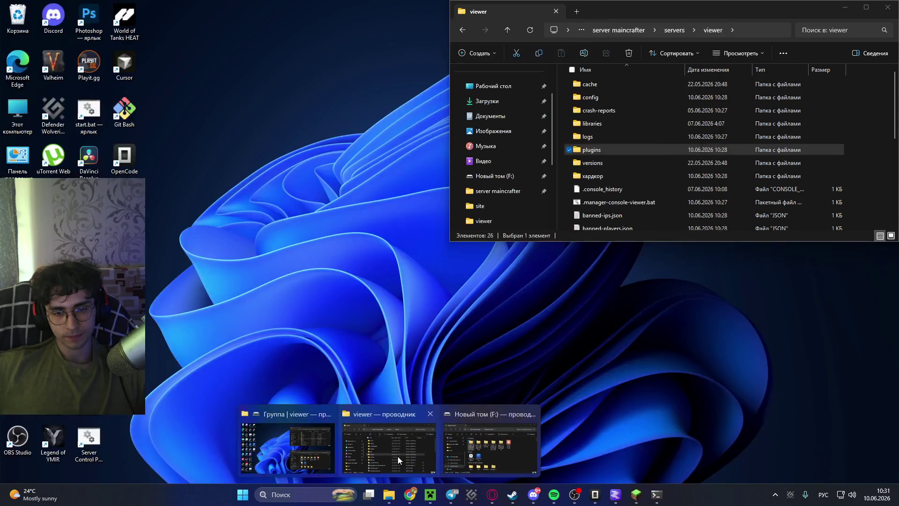
left_click(397, 456)
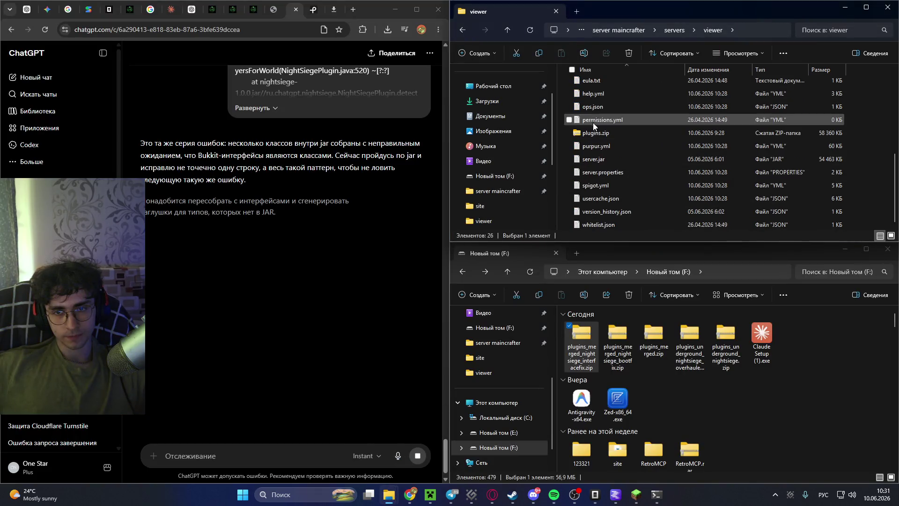
left_click(729, 344)
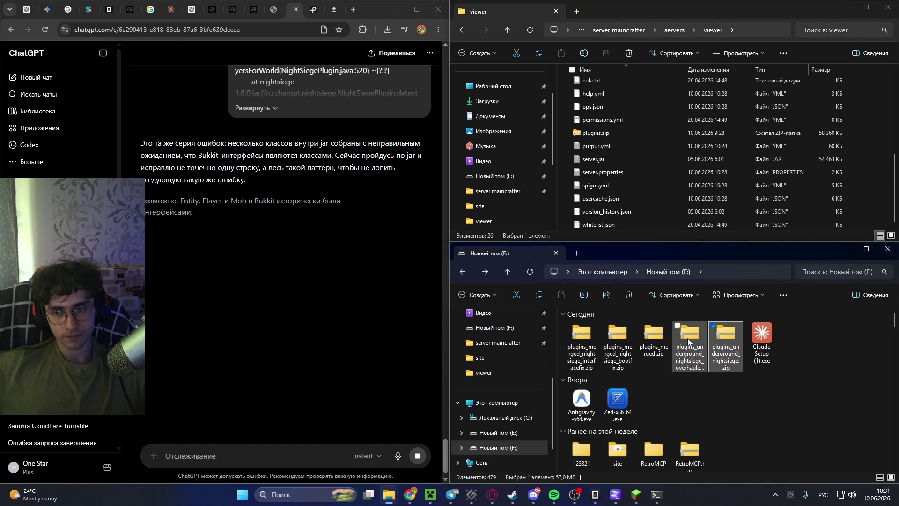
left_click(589, 344, "shift")
key("Delete")
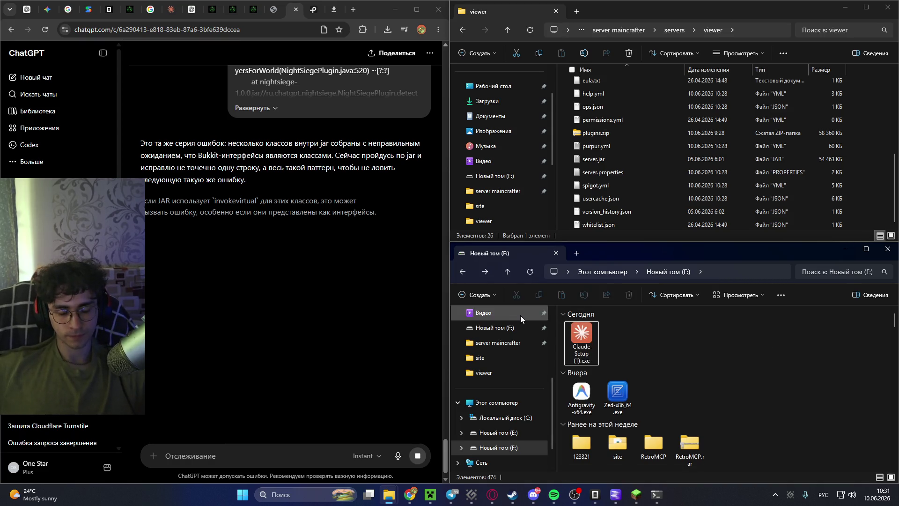
Return to the browser and check its recent downloads list.
left_click(388, 30)
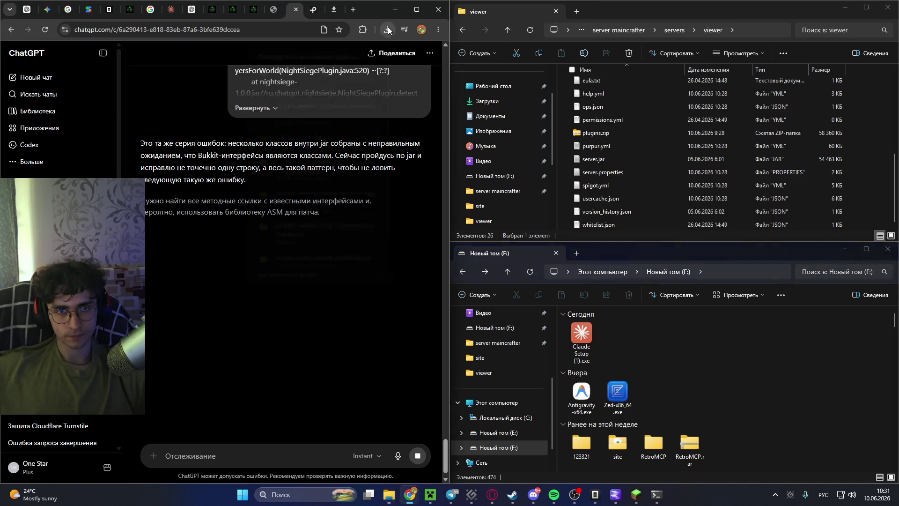
left_click(388, 30)
left_click(388, 30)
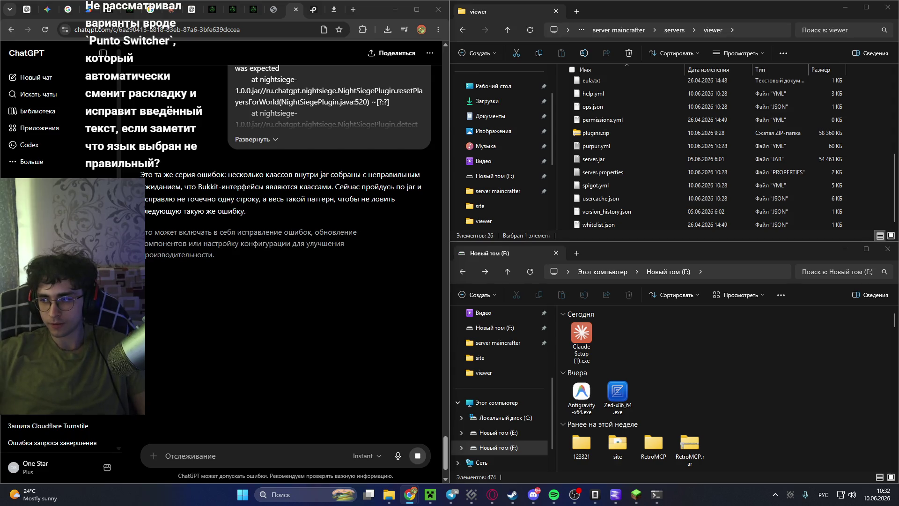
Open a new Chrome tab showing the Google start page.
left_click(354, 9)
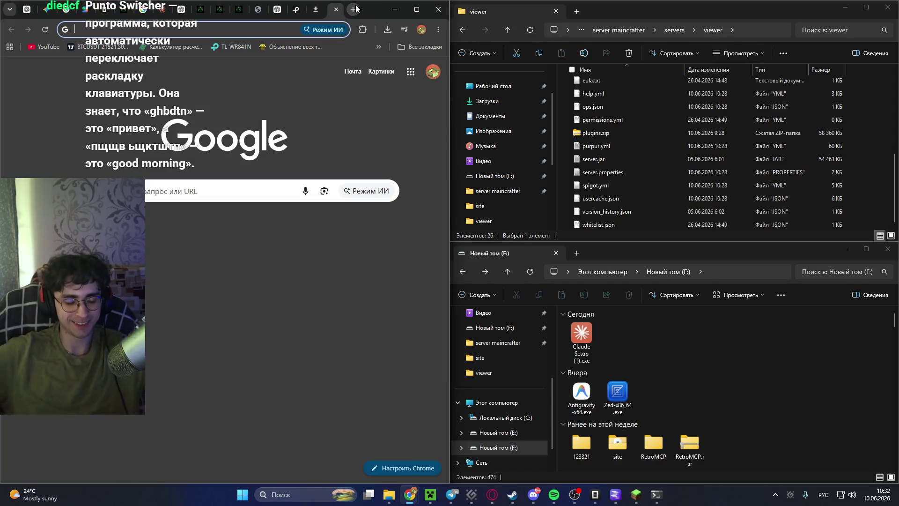
Search Google for 'Punto Switcher'.
type("Punto Switcher\\")
key("Return")
left_click(216, 69)
key("BackSpace")
key("Return")
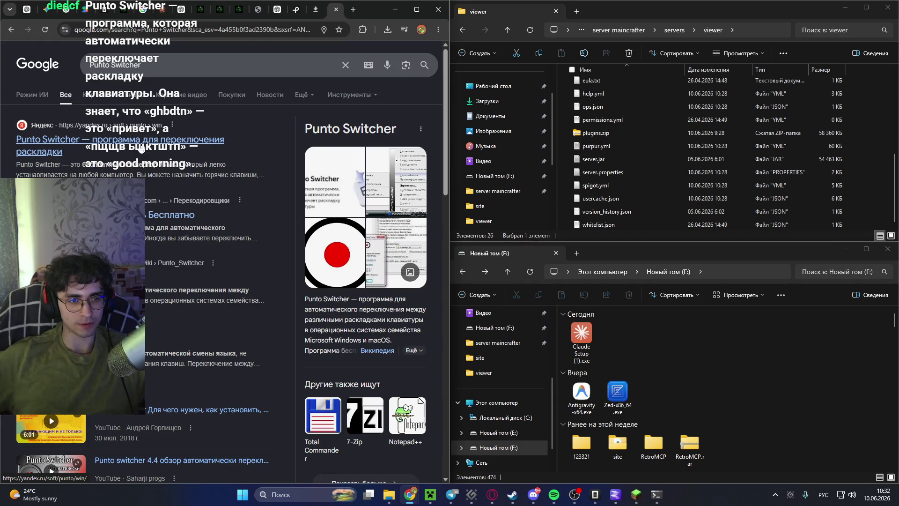
Read the softportal Punto Switcher page, including its full-size screenshot.
left_click(140, 148)
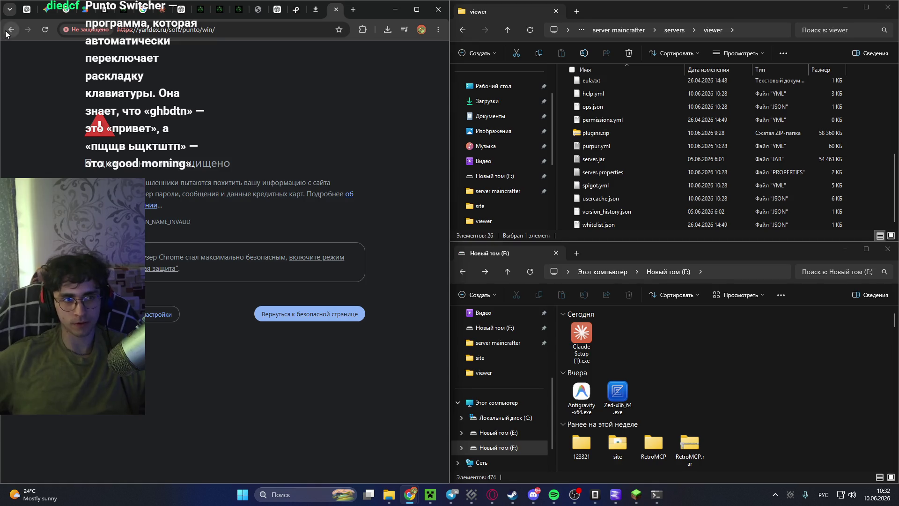
left_click(11, 30)
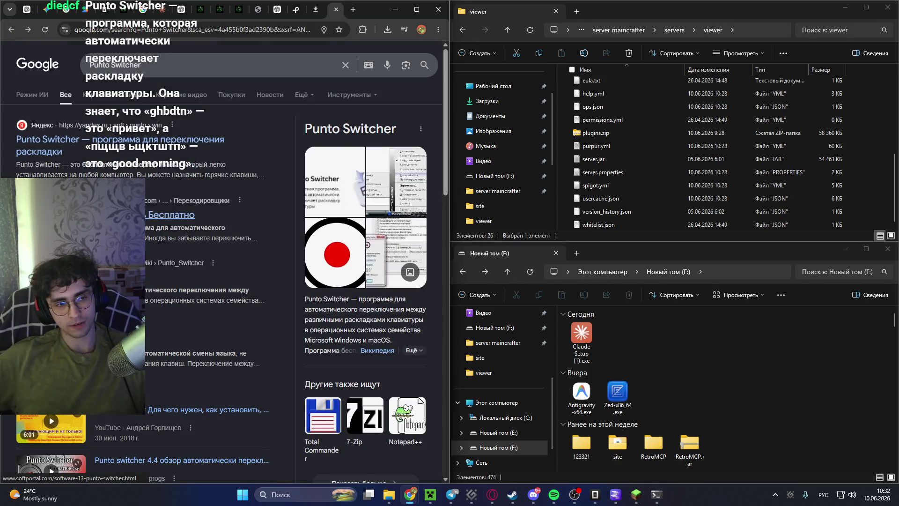
left_click(180, 215)
scroll(197, 190, "down", 7)
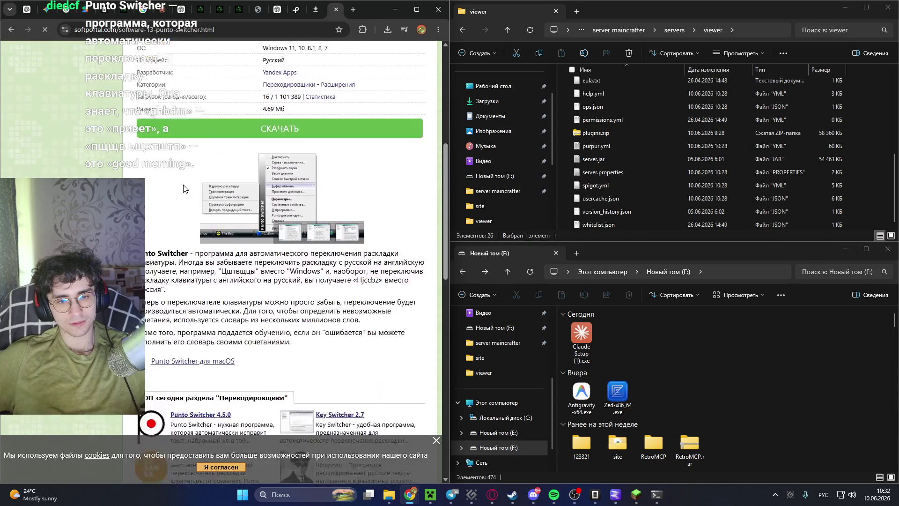
left_click(272, 192)
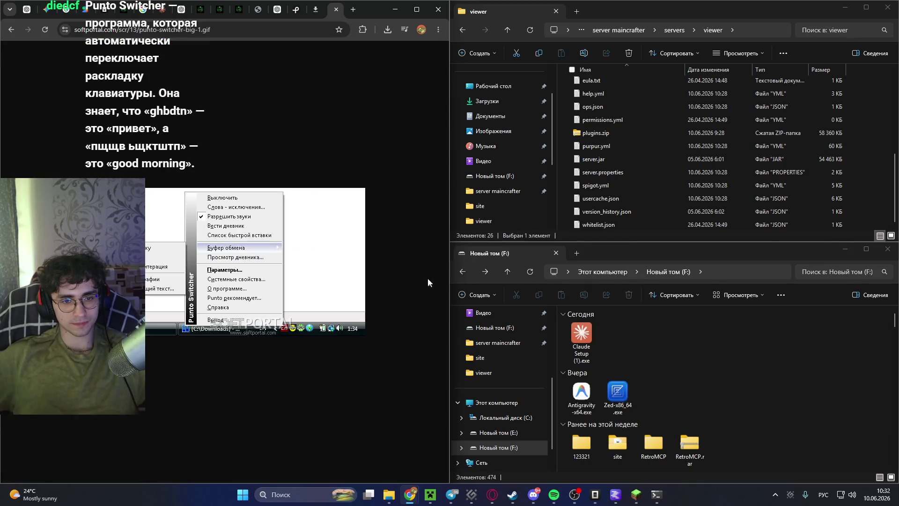
left_click(11, 29)
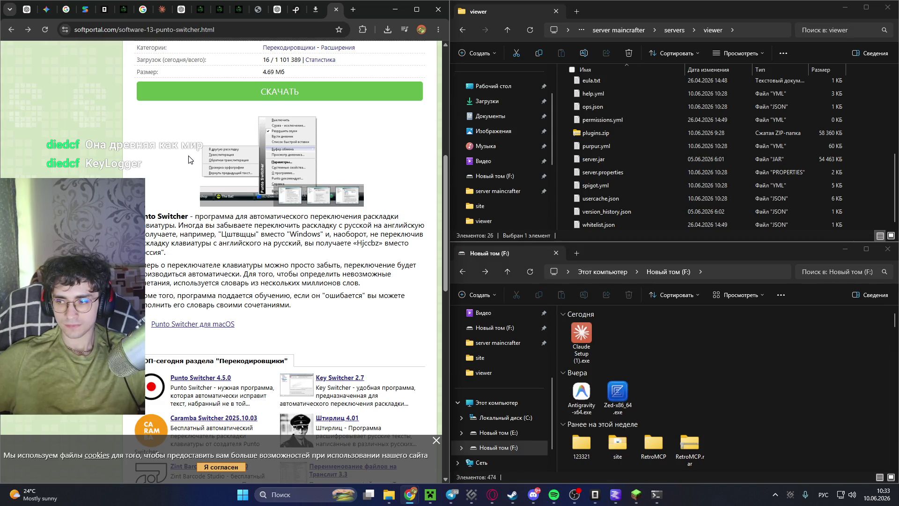
scroll(189, 160, "down", 5)
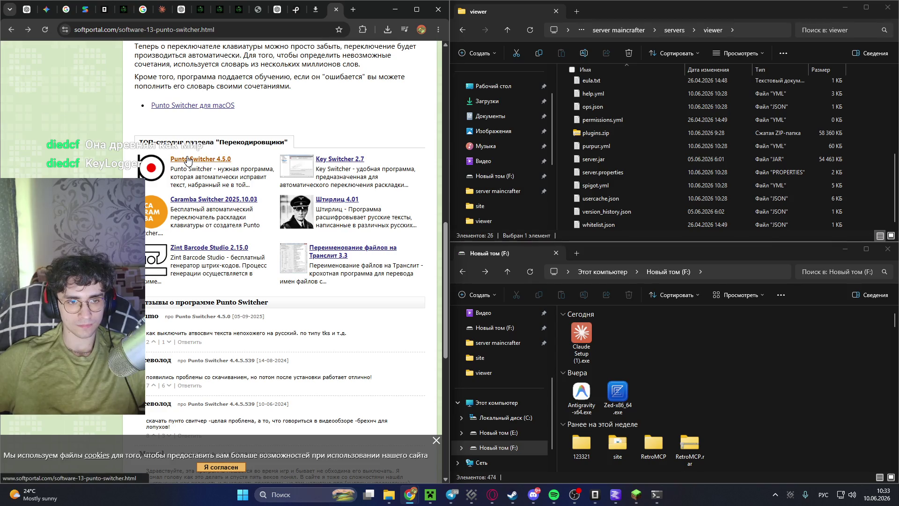
scroll(199, 70, "down", 7)
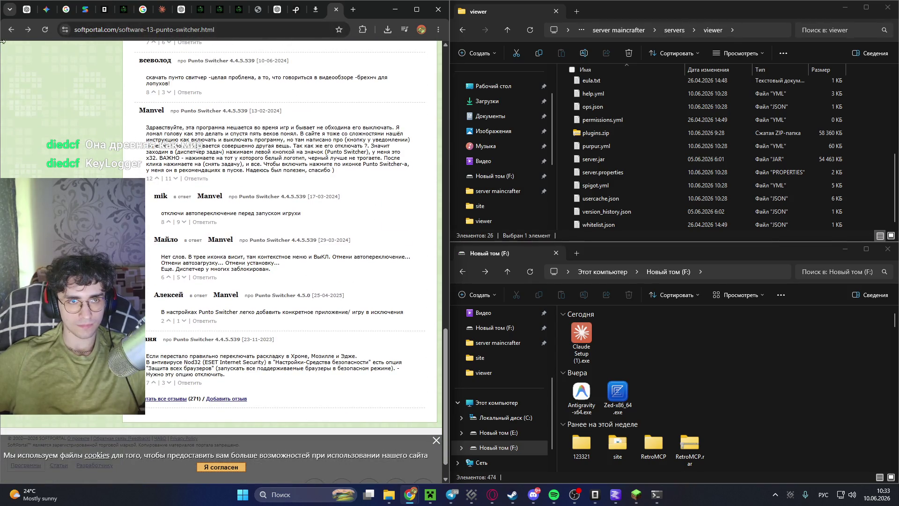
Skim the Punto Switcher Wikipedia article, then close it to return to ChatGPT.
left_click(11, 30)
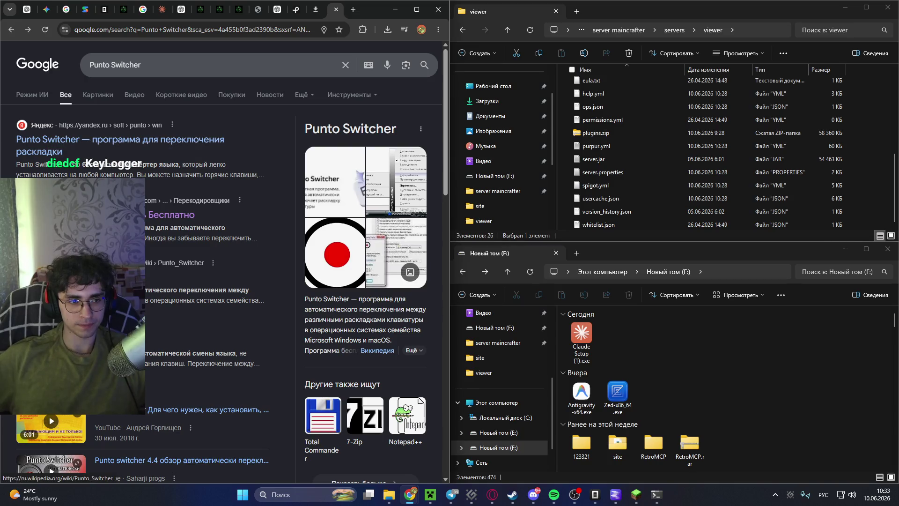
left_click(56, 276)
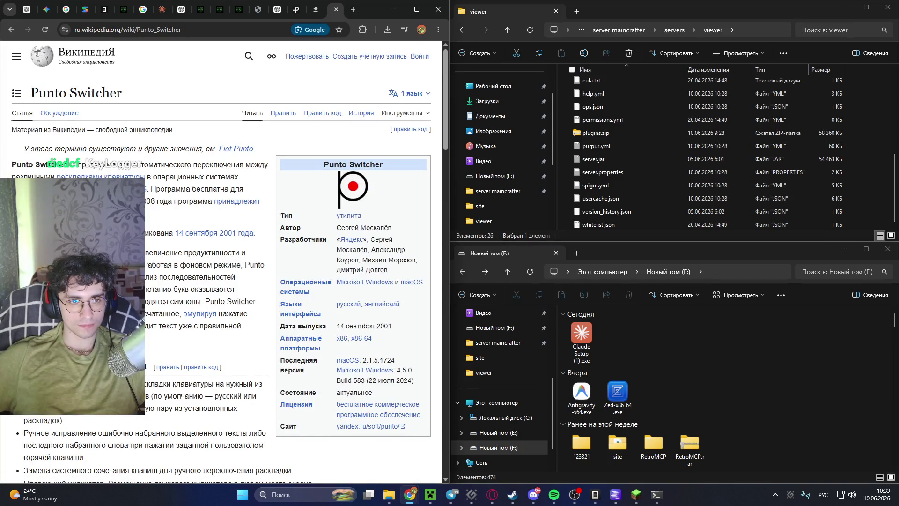
scroll(220, 262, "down", 3)
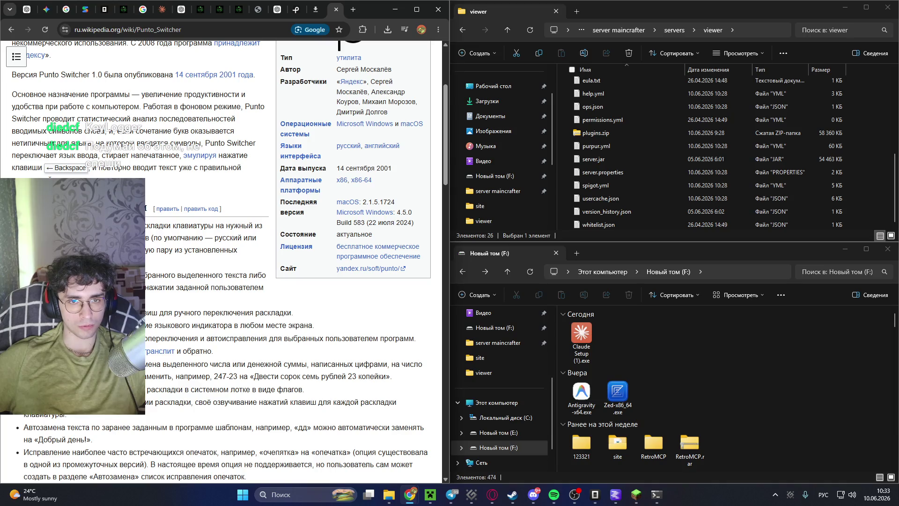
scroll(220, 262, "down", 8)
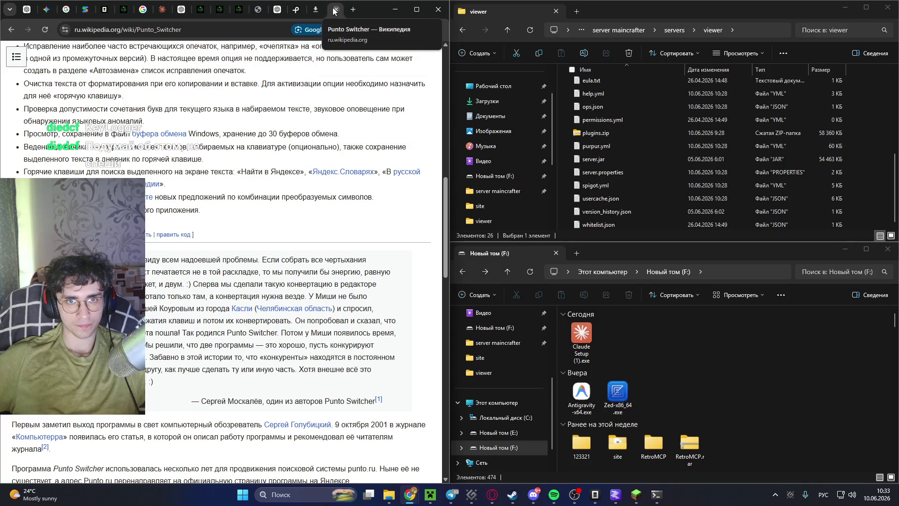
left_click(336, 10)
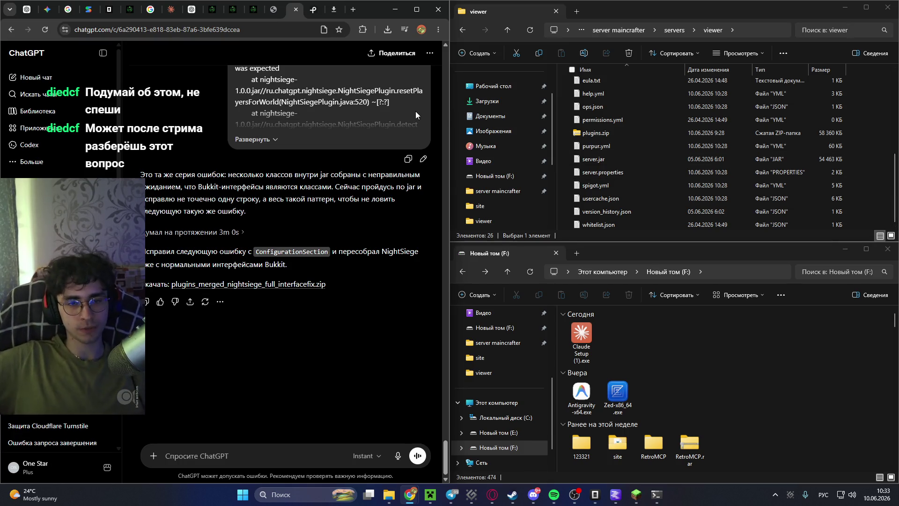
Save plugins_merged_nightsiege_full_interfacefix.zip to F: and overwrite the viewer server's plugins with its contents.
left_click(283, 286)
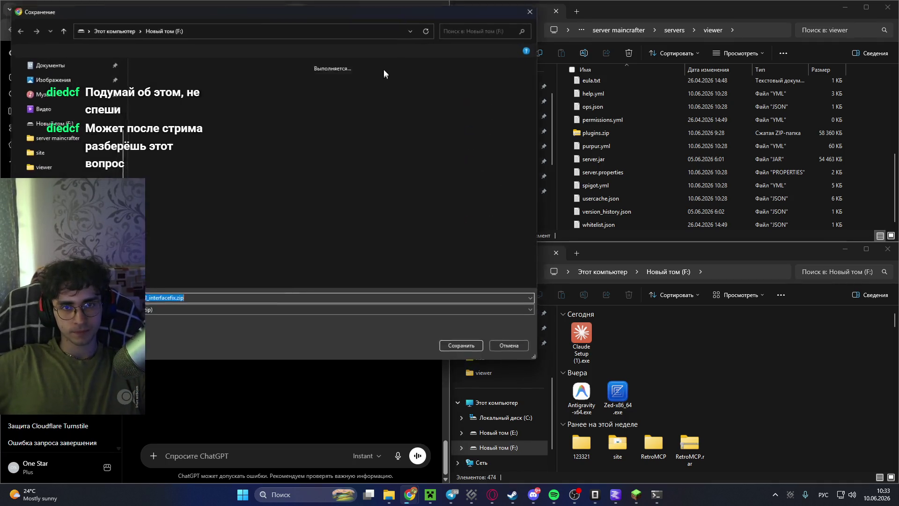
left_click(466, 351)
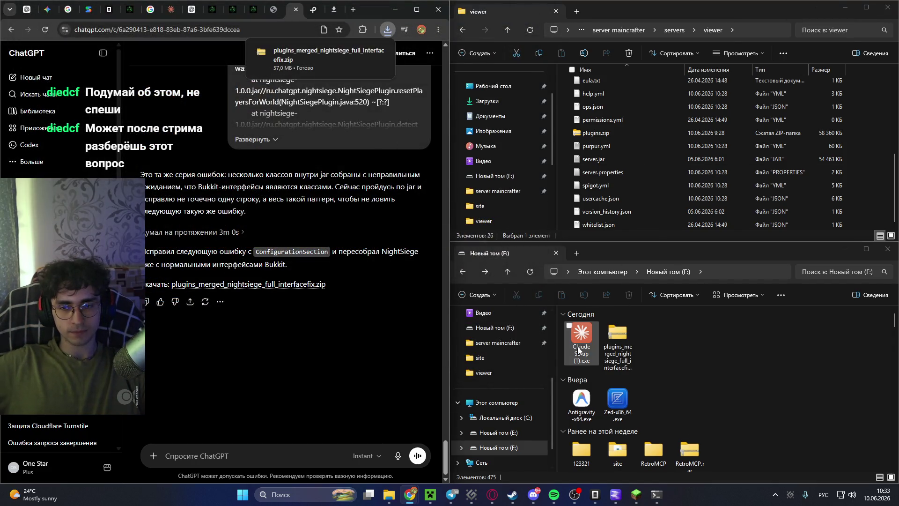
left_click(364, 53)
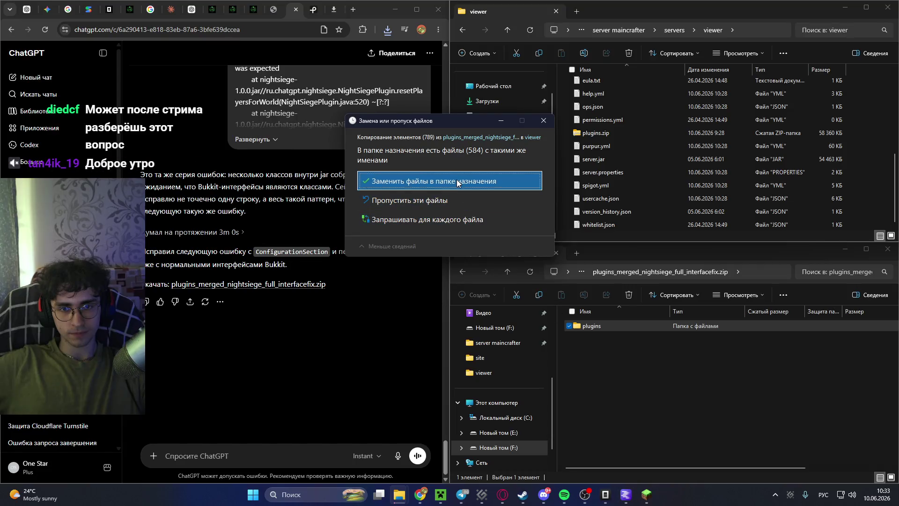
left_click(456, 180)
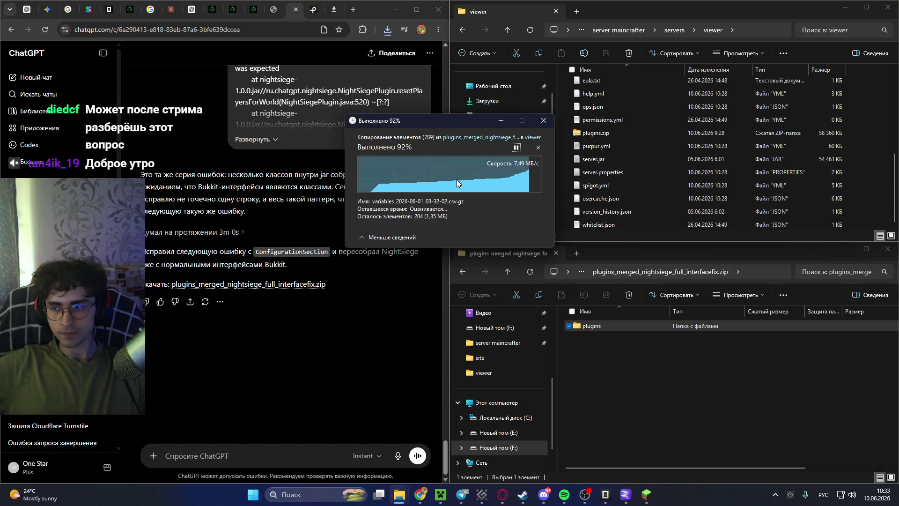
scroll(748, 130, "up", 2)
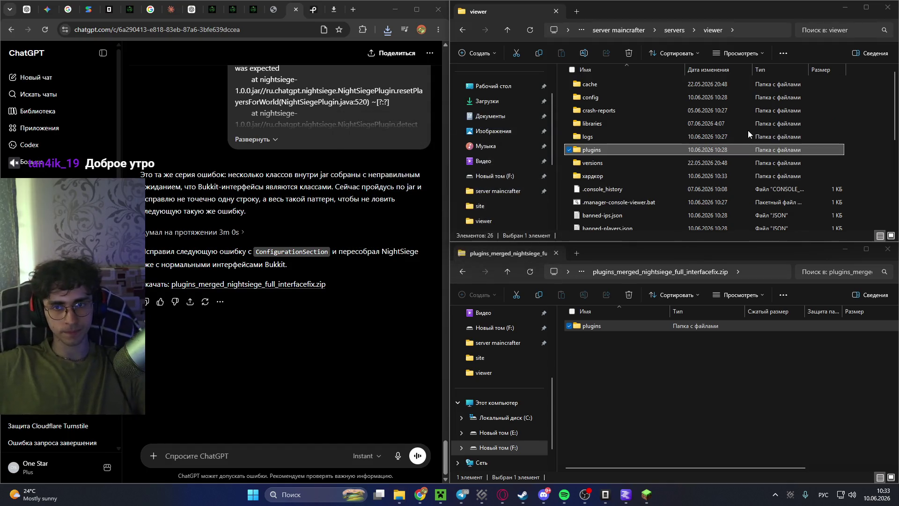
left_click(274, 9)
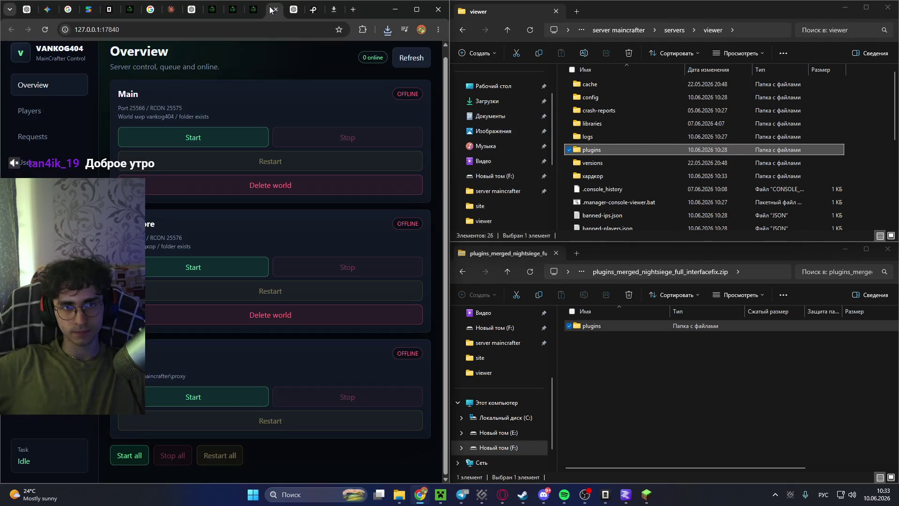
Start the Proxy and Hardcore servers in MainCrafter Control.
left_click(214, 397)
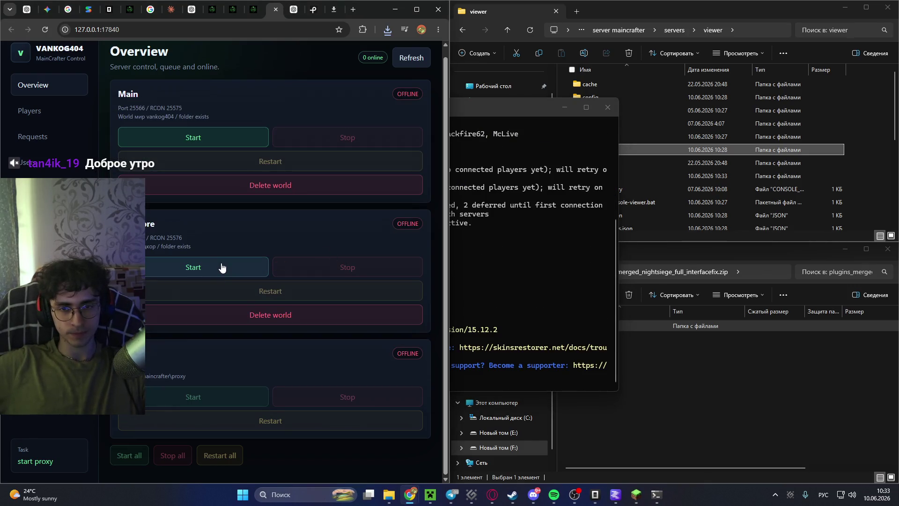
left_click(549, 258)
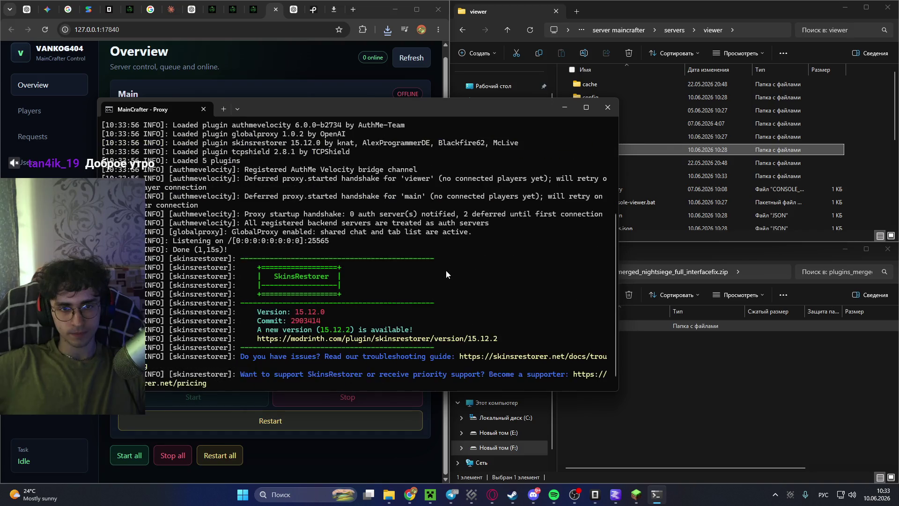
key("alt+Tab")
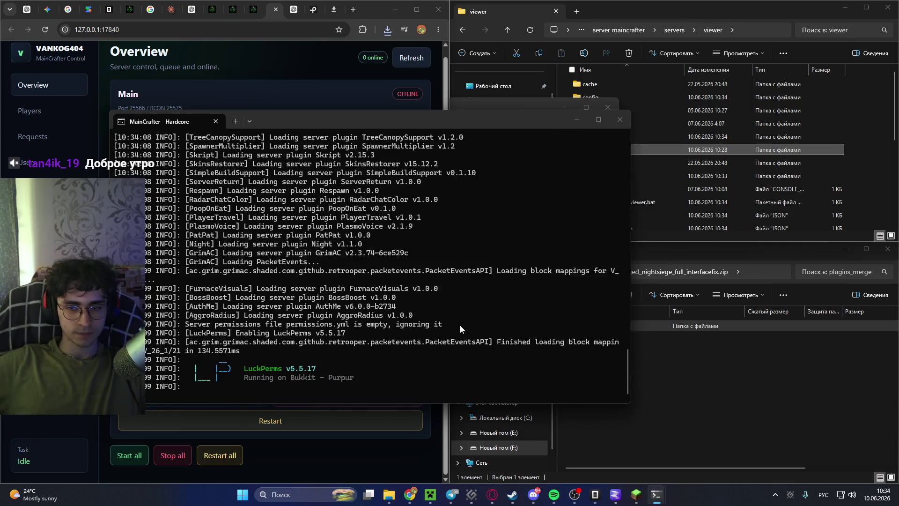
Copy the NightSiege org.bukkit.Server error and stack trace from the console, then return to ChatGPT.
mouse_move(626, 374)
left_mouse_down()
mouse_move(617, 170)
mouse_move(619, 352)
left_mouse_up()
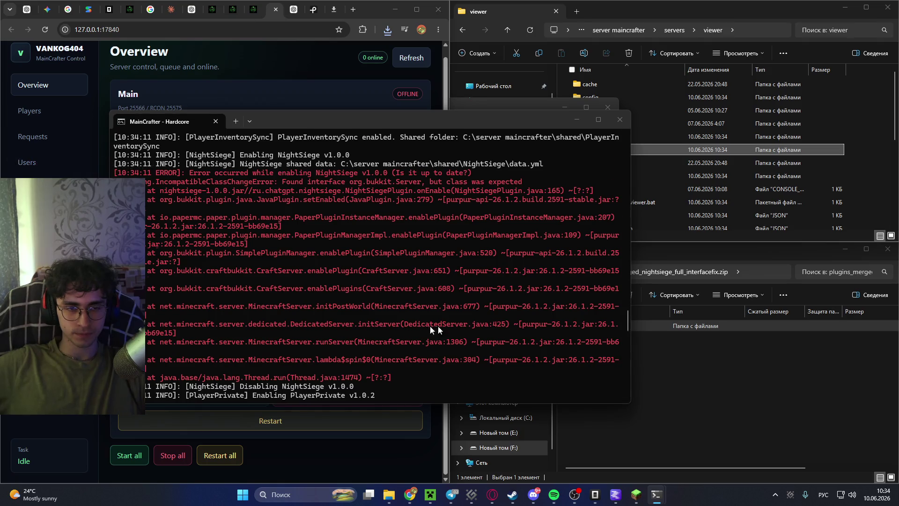
scroll(416, 327, "up", 2)
scroll(416, 327, "down", 3)
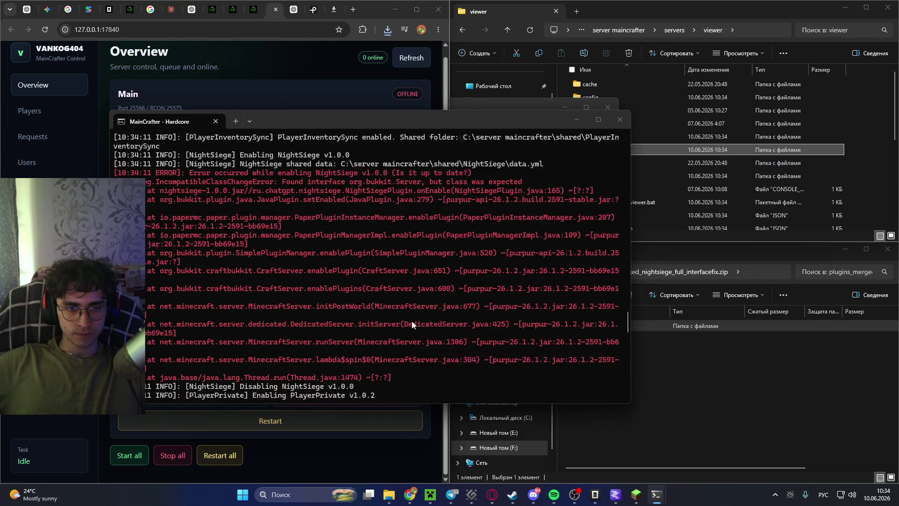
scroll(338, 294, "up", 1)
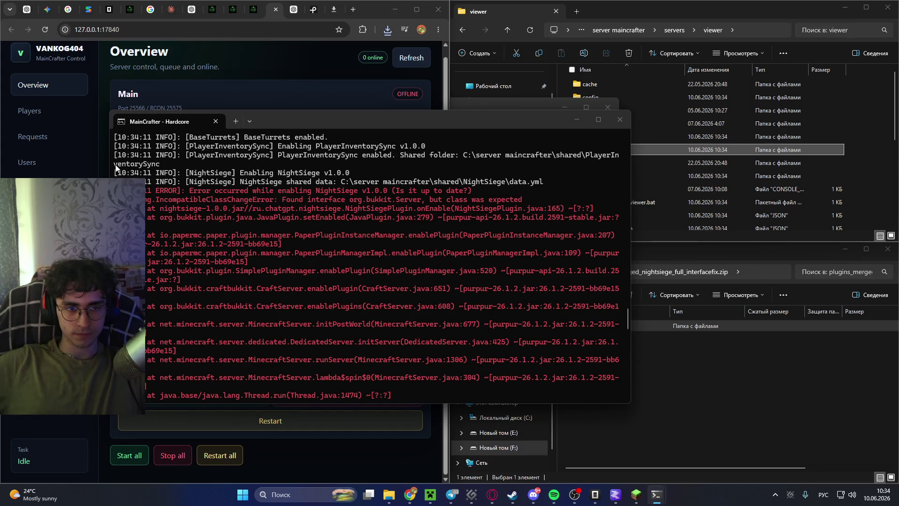
mouse_move(114, 172)
left_mouse_down()
mouse_move(211, 217)
mouse_move(405, 362)
left_mouse_up()
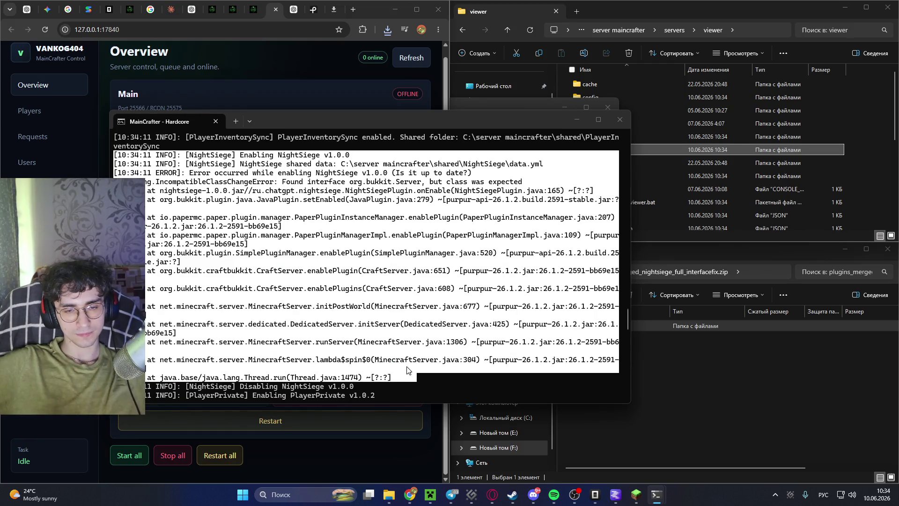
key("ctrl+c")
scroll(356, 337, "down", 10)
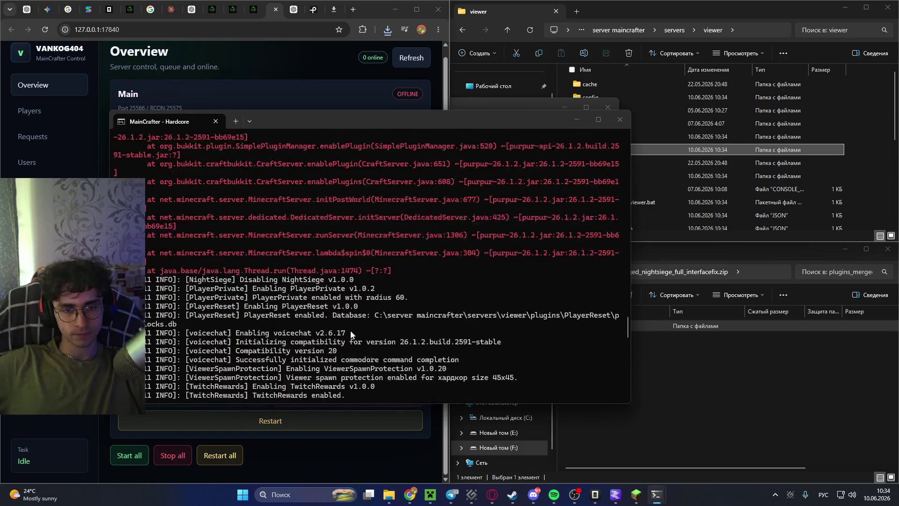
scroll(349, 334, "down", 10)
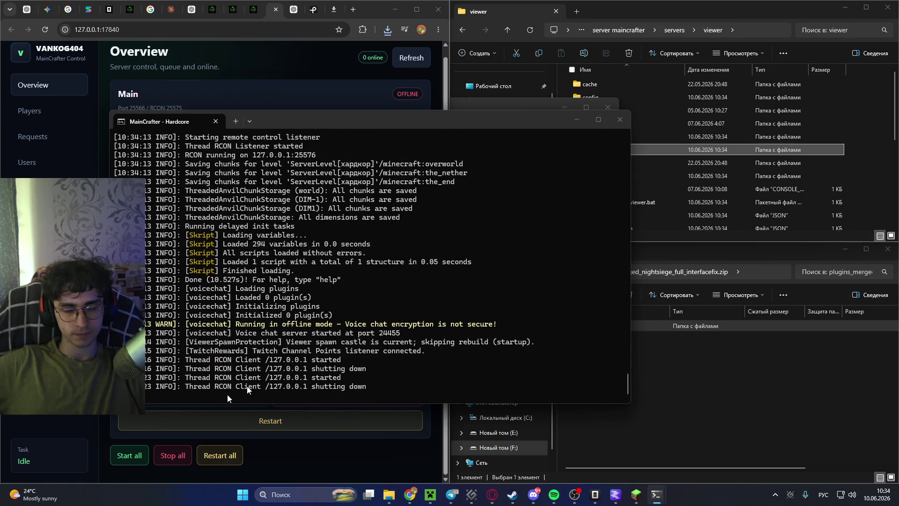
left_click(277, 105)
left_click(294, 9)
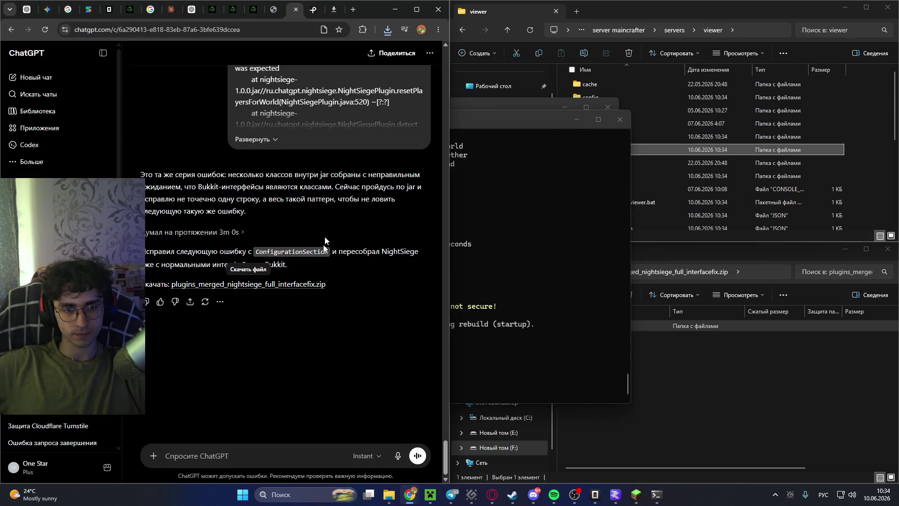
Write 'опять ошибка' and paste the NightSiege error log on a new line below.
left_click(223, 459)
type("по")
key("BackSpace")
key("BackSpace")
type("опять ошибка")
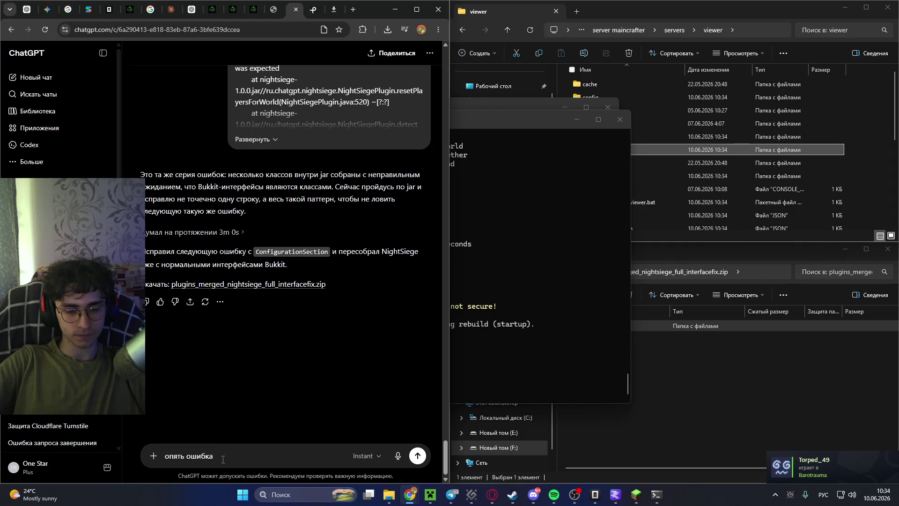
key("shift+Return")
key("ctrl+v")
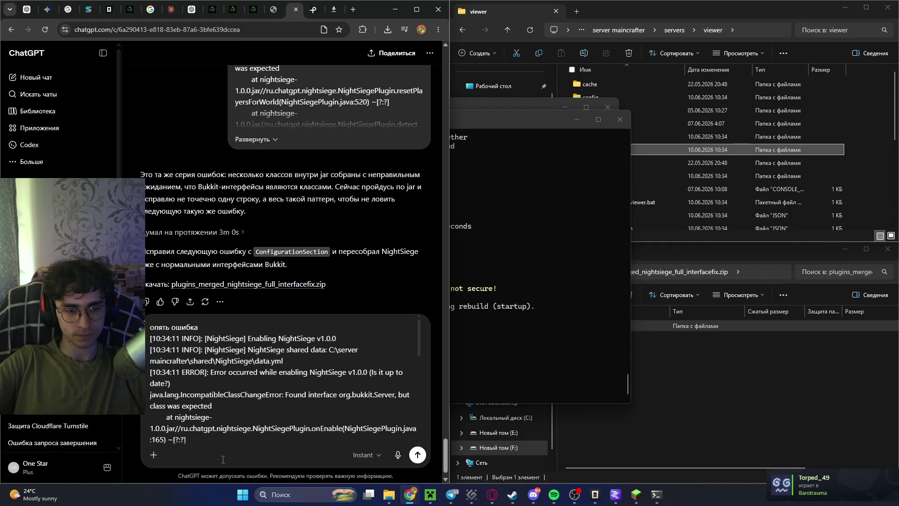
Attach plugins_merged_nightsiege_full_interfacefix.zip from F: and send the message.
left_click(715, 348)
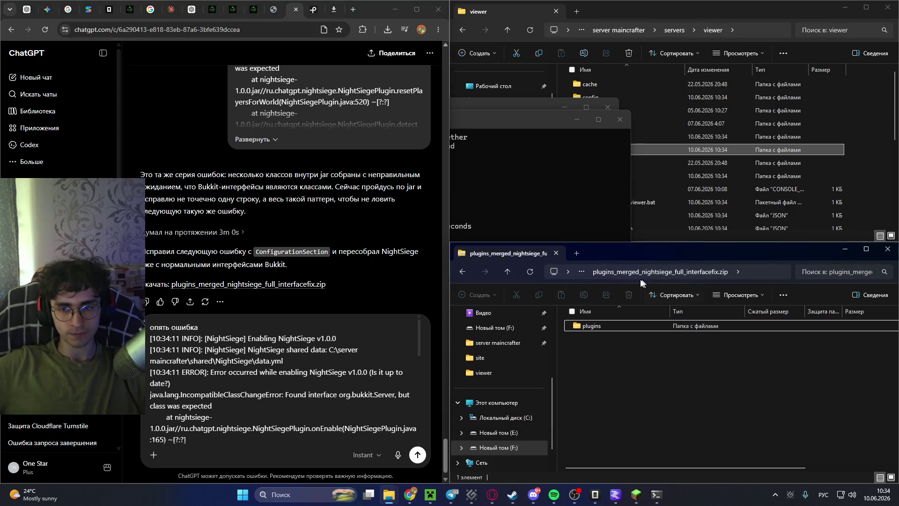
left_click(462, 271)
mouse_move(583, 338)
left_mouse_down()
mouse_move(346, 412)
mouse_move(361, 402)
left_mouse_up()
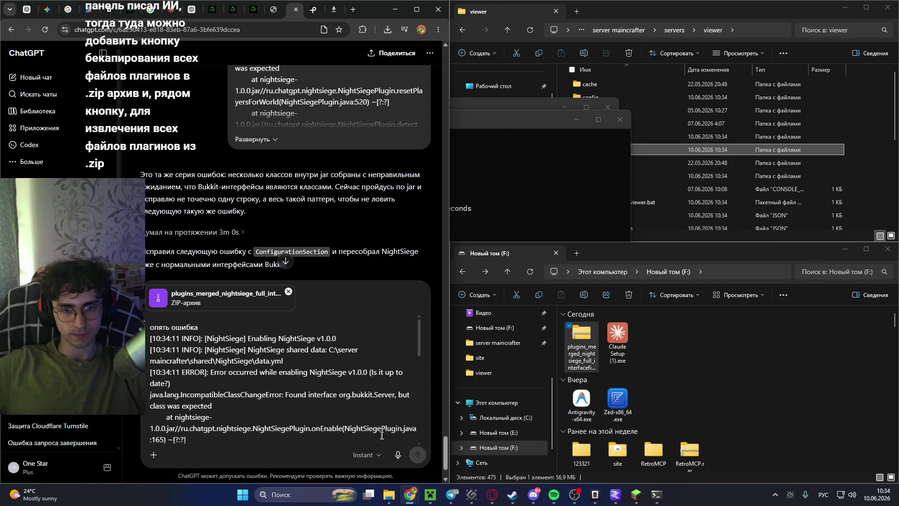
left_click(418, 455)
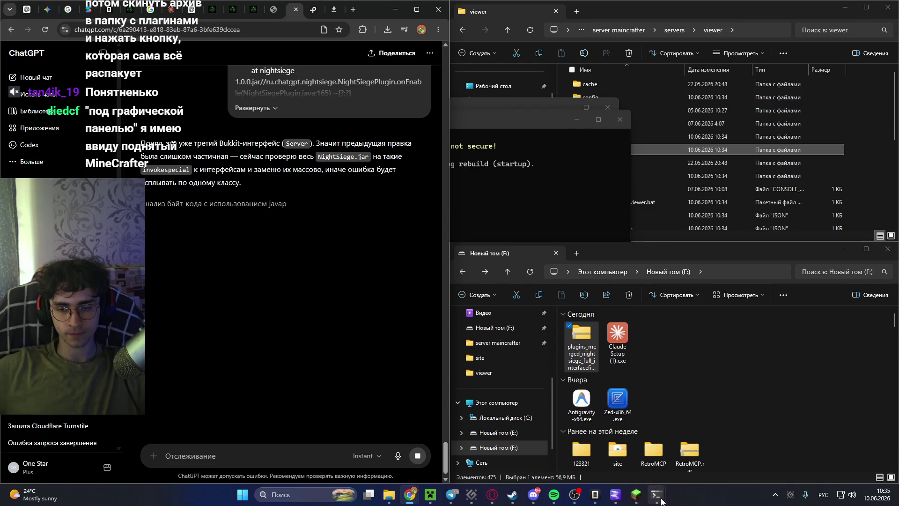
Switch to the MainCrafter Control tab at 127.0.0.1:17840 while ChatGPT works.
left_click(281, 9)
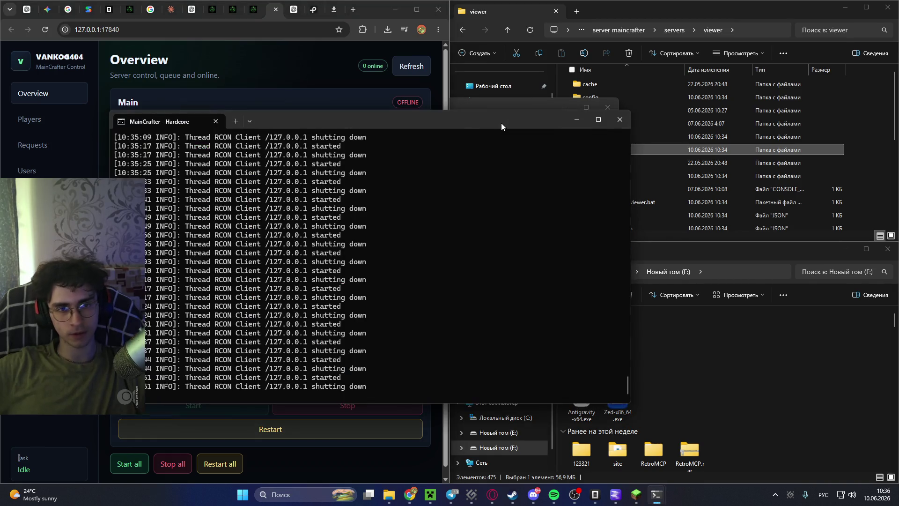
Scroll through the Hardcore console's startup log to the NightSiege stack trace, then return to the control panel.
scroll(459, 273, "up", 20)
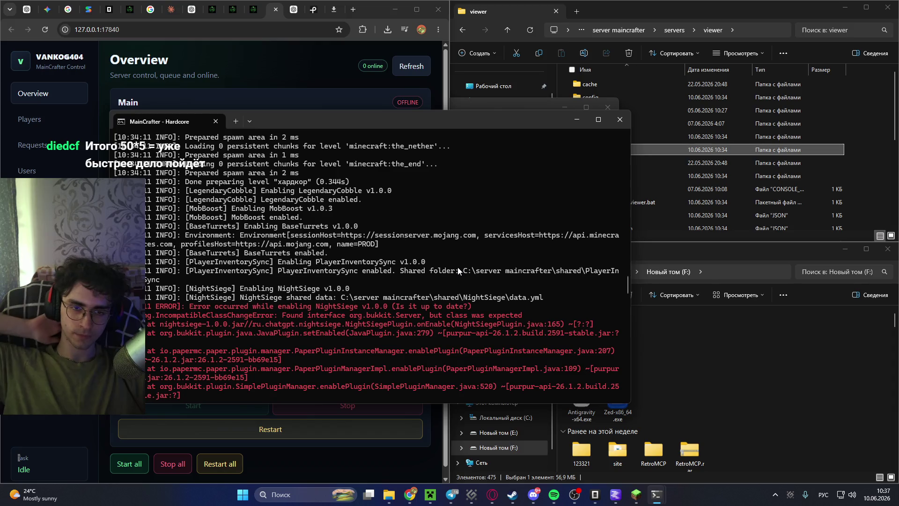
scroll(416, 306, "down", 3)
scroll(412, 307, "down", 6)
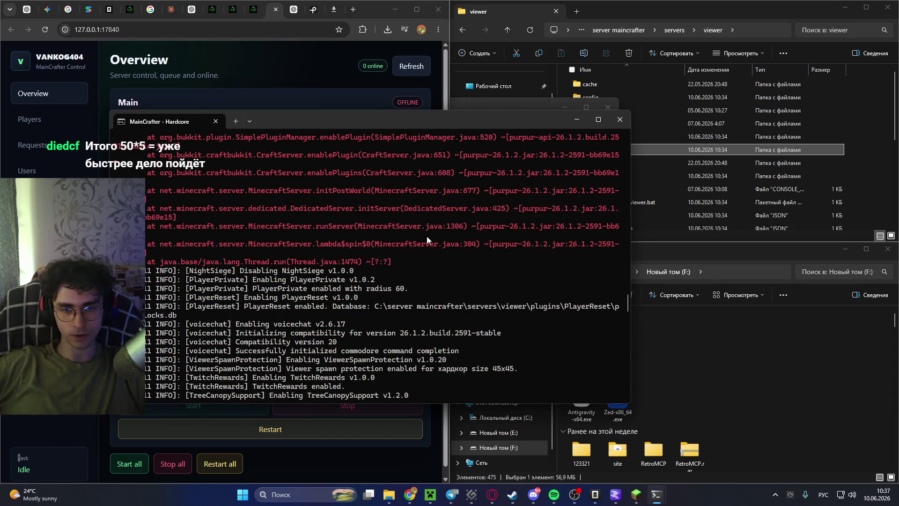
scroll(434, 324, "up", 4)
scroll(322, 141, "down", 3)
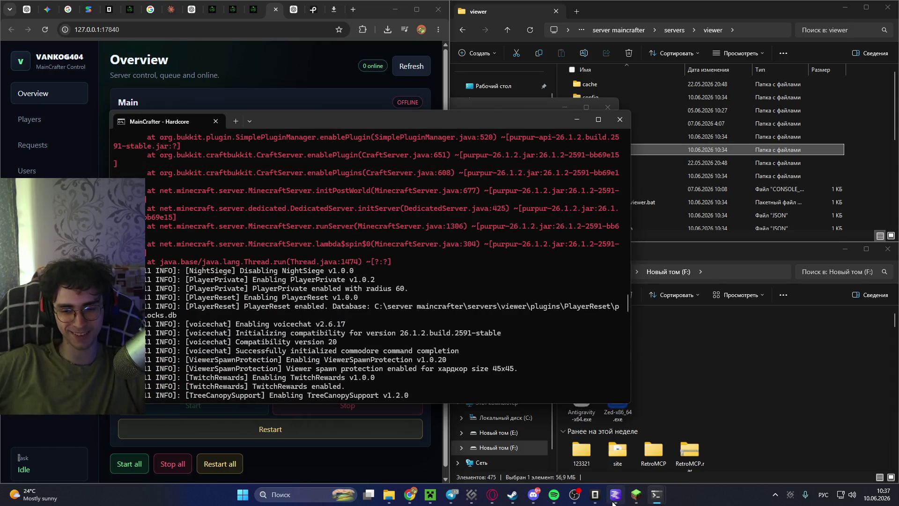
mouse_move(594, 499)
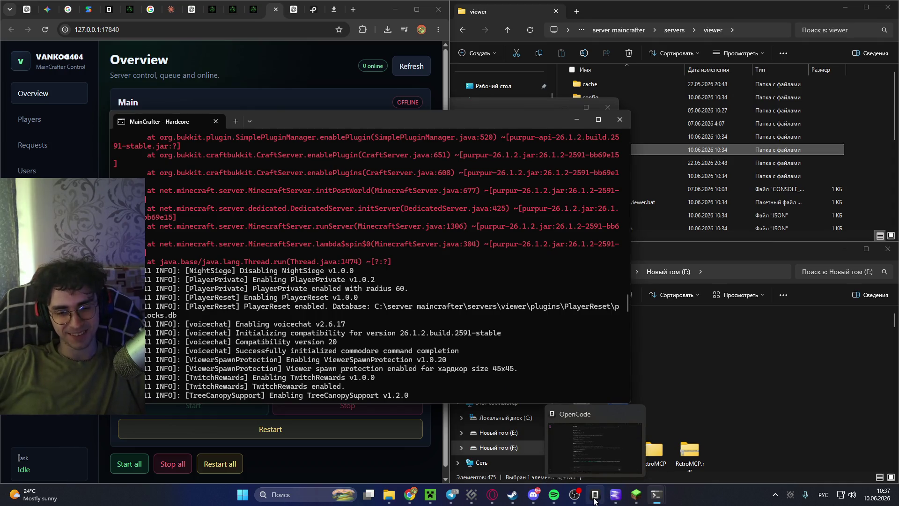
scroll(349, 271, "down", 5)
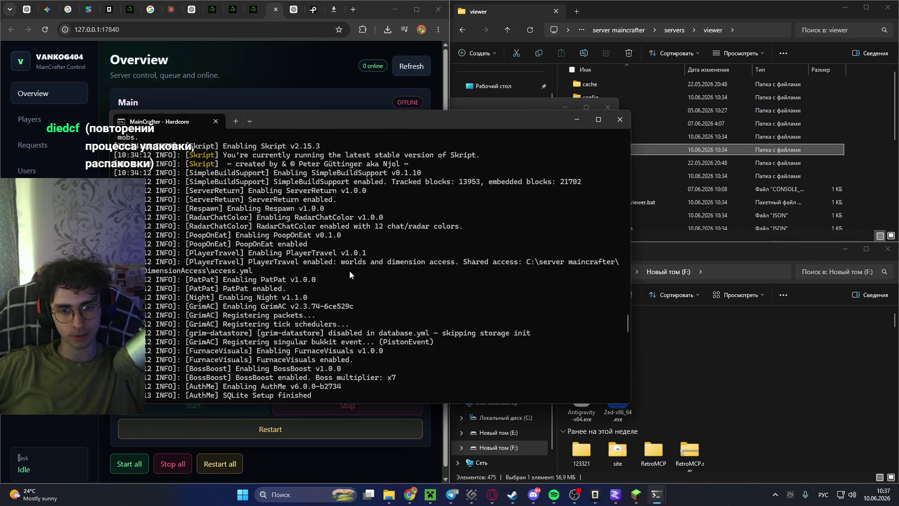
scroll(347, 274, "down", 13)
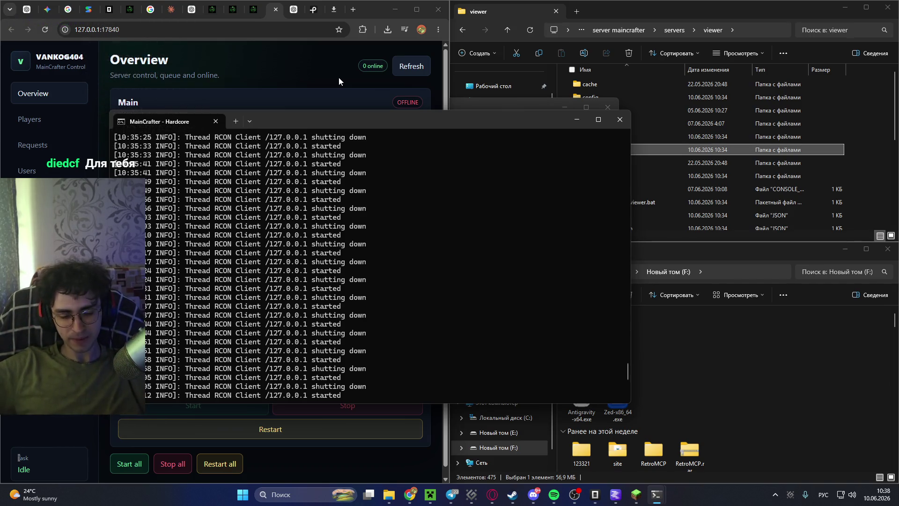
left_click(327, 57)
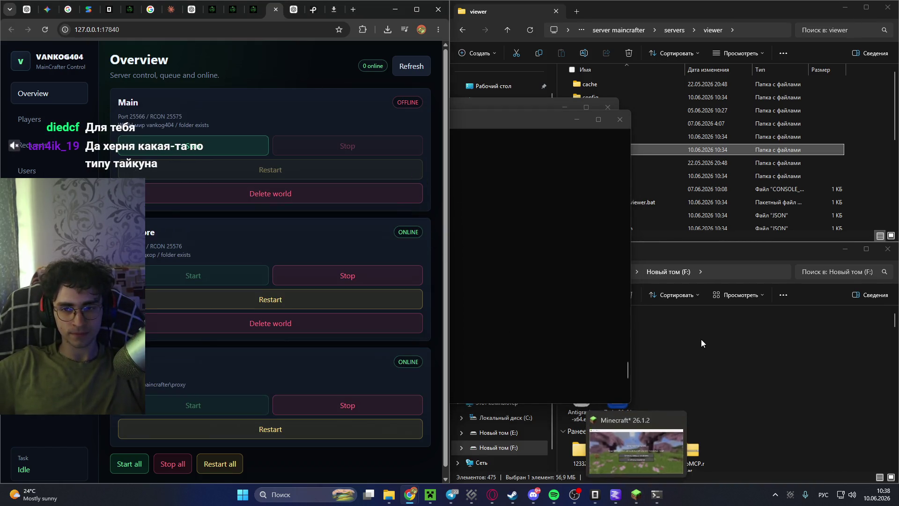
Look over the NightSiege error in the Hardcore console again, then return to the ChatGPT tab.
left_click(492, 255)
scroll(406, 272, "up", 15)
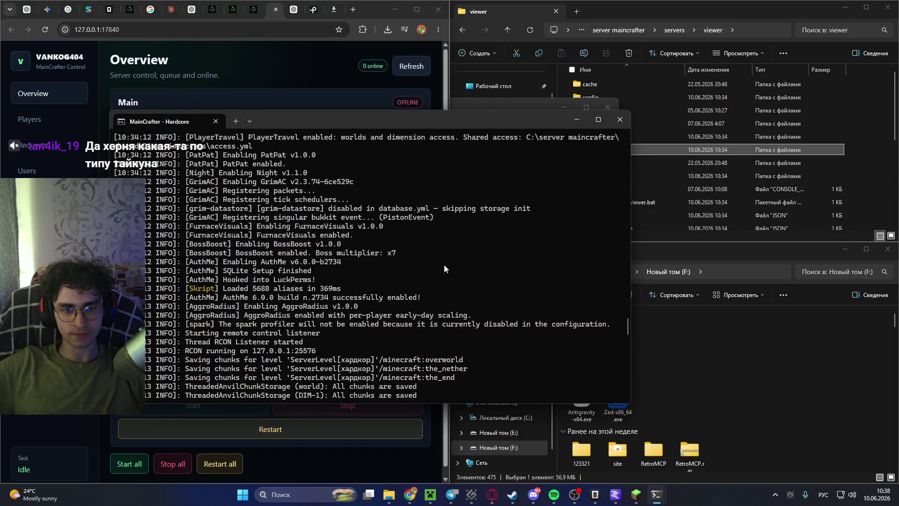
scroll(375, 281, "down", 3)
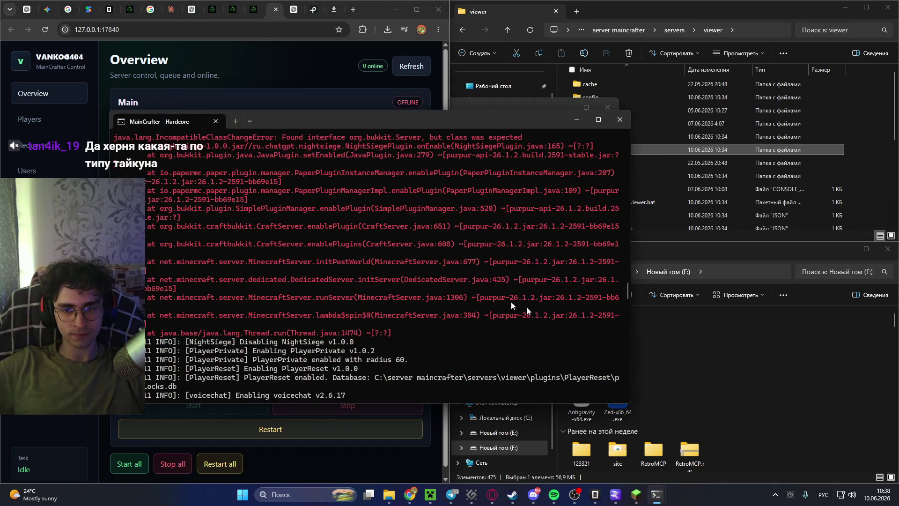
left_click(633, 283)
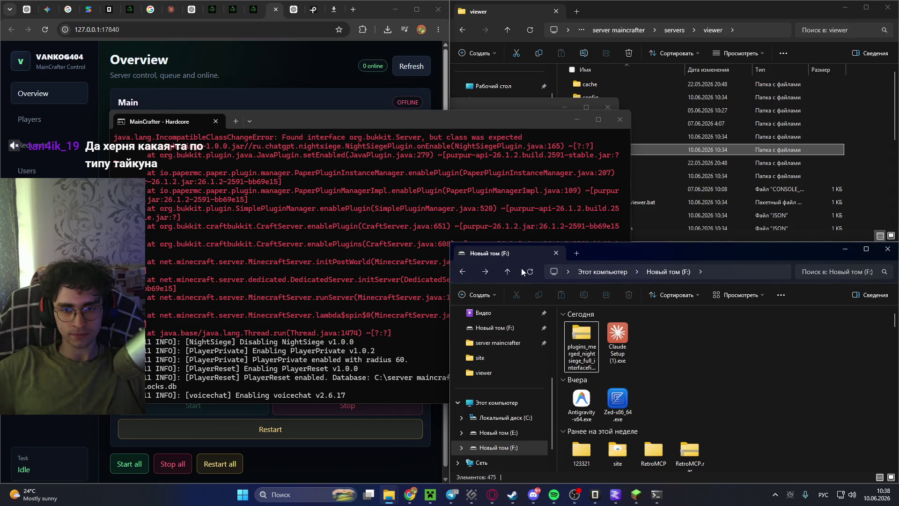
left_click(295, 63)
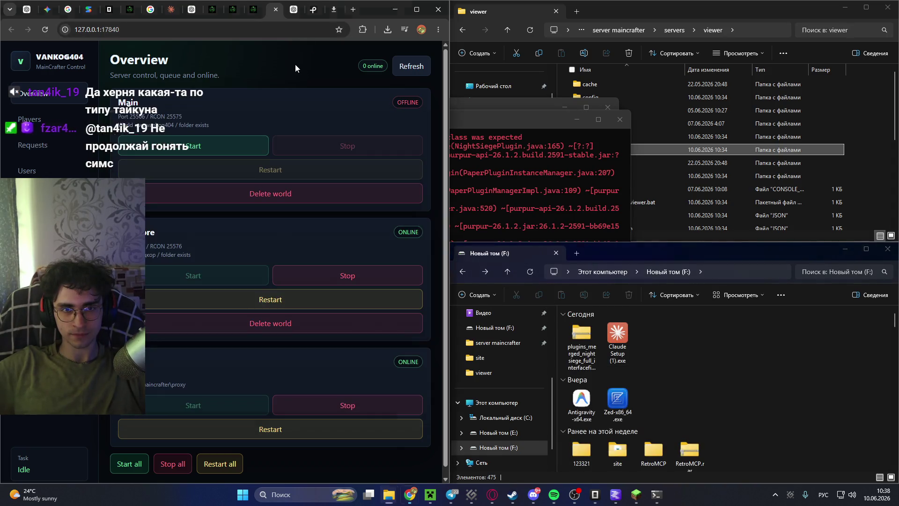
left_click(296, 17)
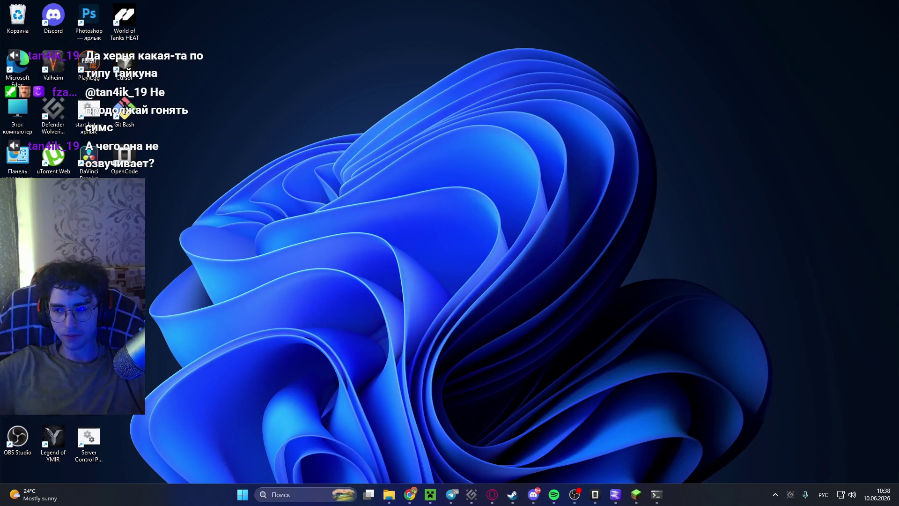
Bring OBS over ChatGPT, reposition its window, widen the Sources dock and show the озвучка dock.
left_click(574, 494)
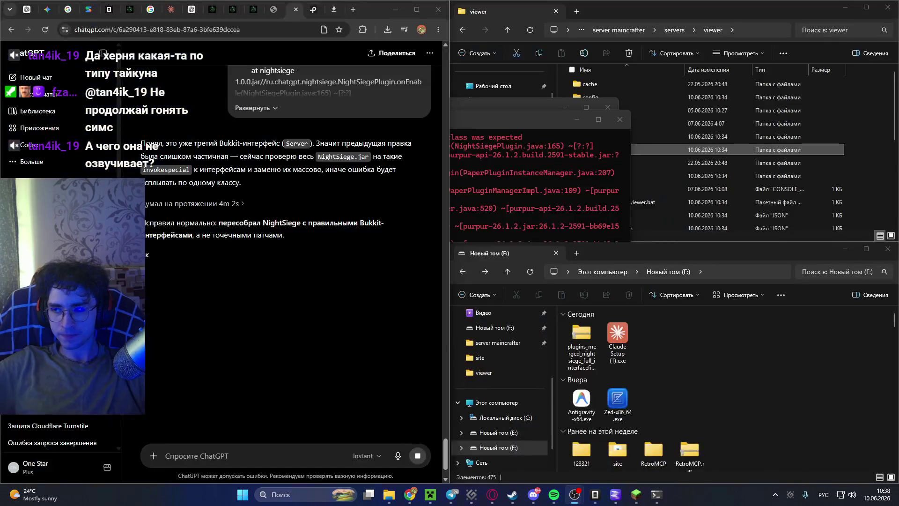
left_click_drag(820, 127, 294, 31)
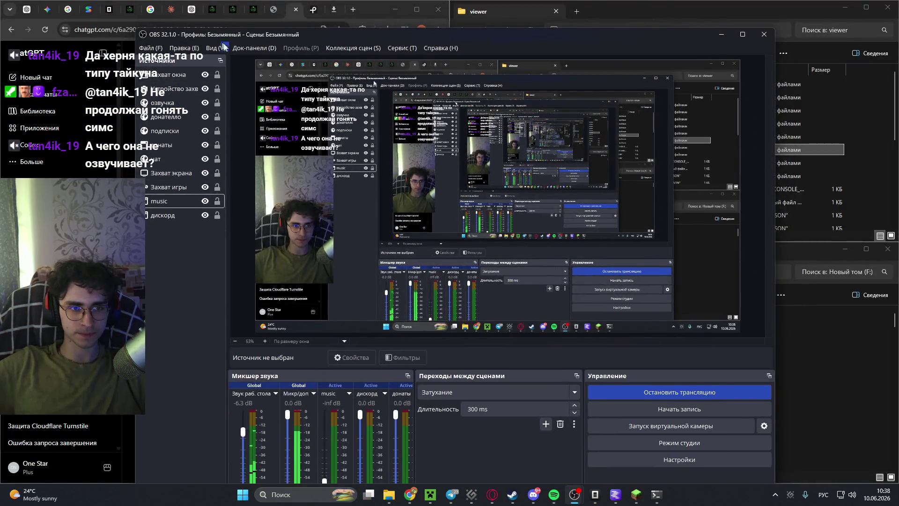
left_click_drag(228, 67, 418, 68)
mouse_move(462, 39)
left_mouse_down()
mouse_move(462, 113)
mouse_move(462, 14)
mouse_move(456, 29)
left_mouse_up()
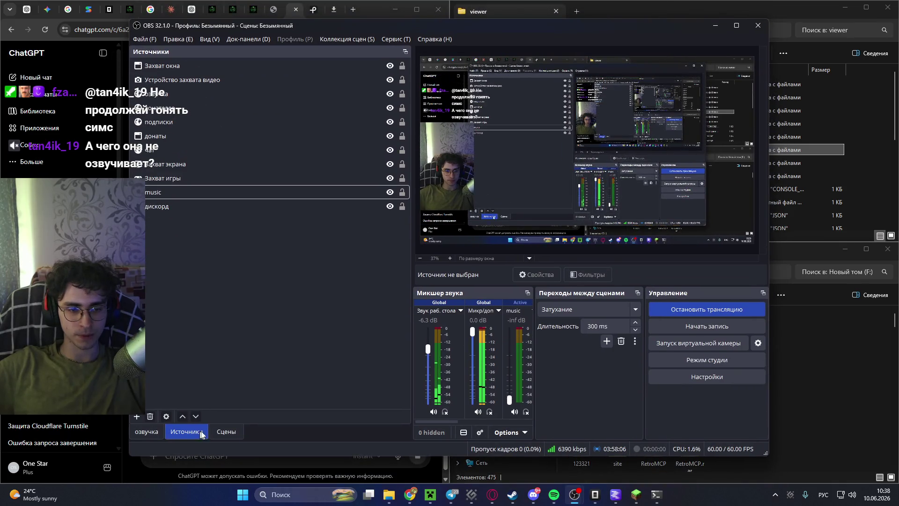
left_click(147, 431)
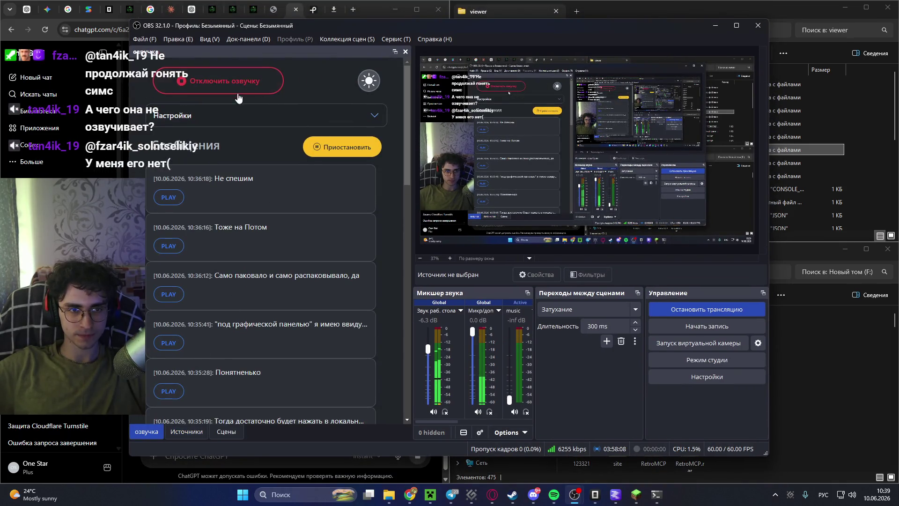
Pause the озвучка voice-over, then switch message voicing off and back on in its settings.
left_click(346, 148)
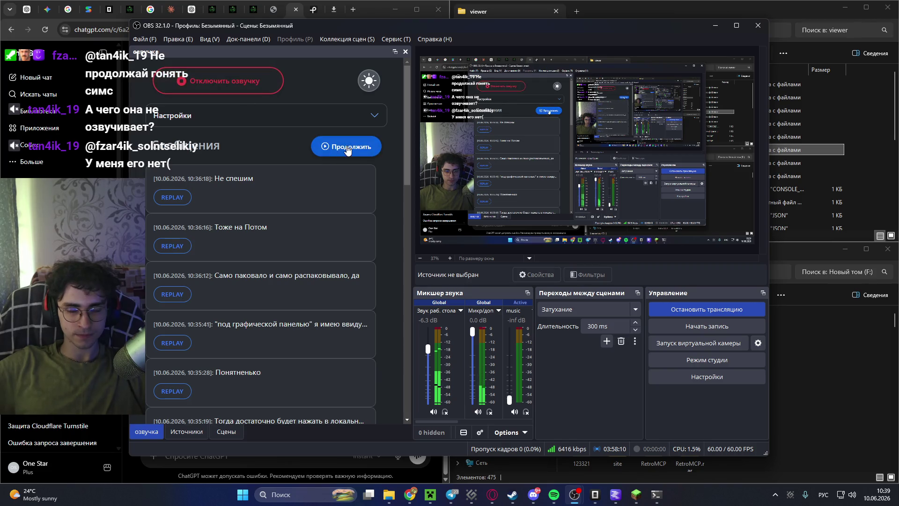
left_click(256, 123)
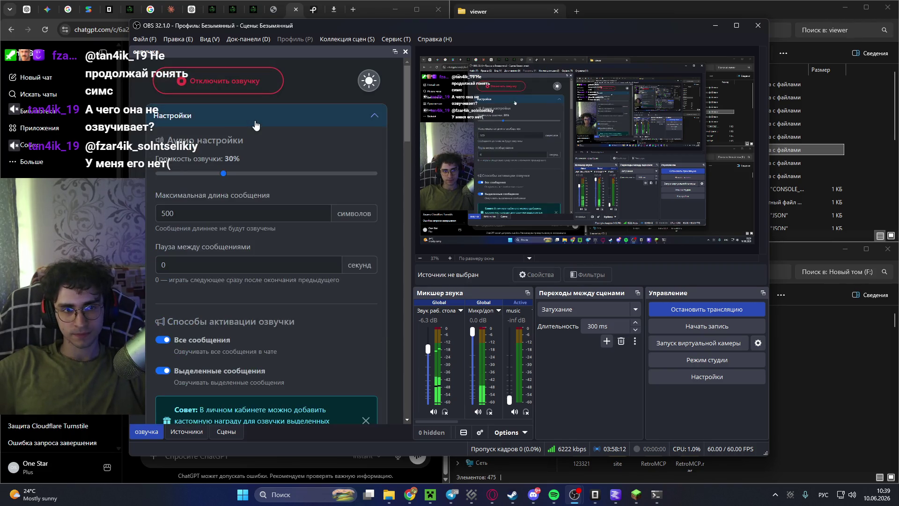
left_click(213, 82)
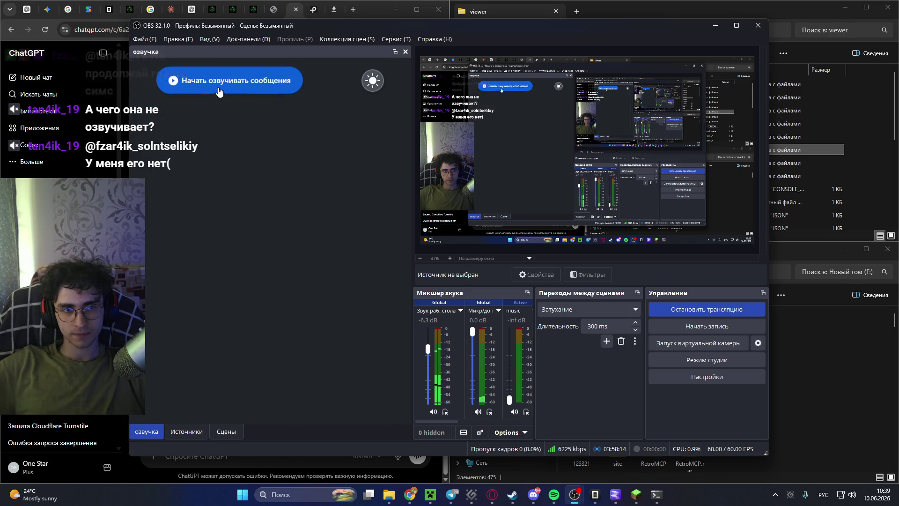
left_click(219, 90)
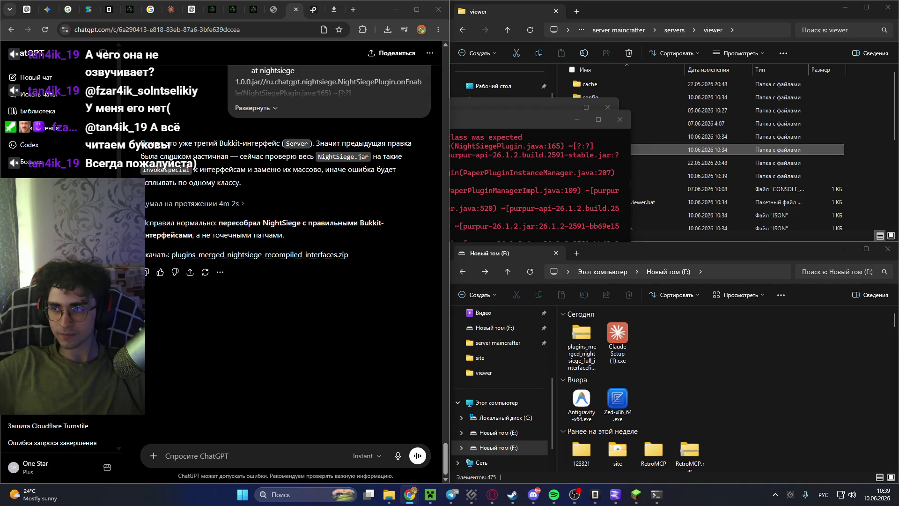
Open a new browser window and navigate to the JeetBot website.
key("ctrl+n")
left_click_drag(362, 139, 358, 139)
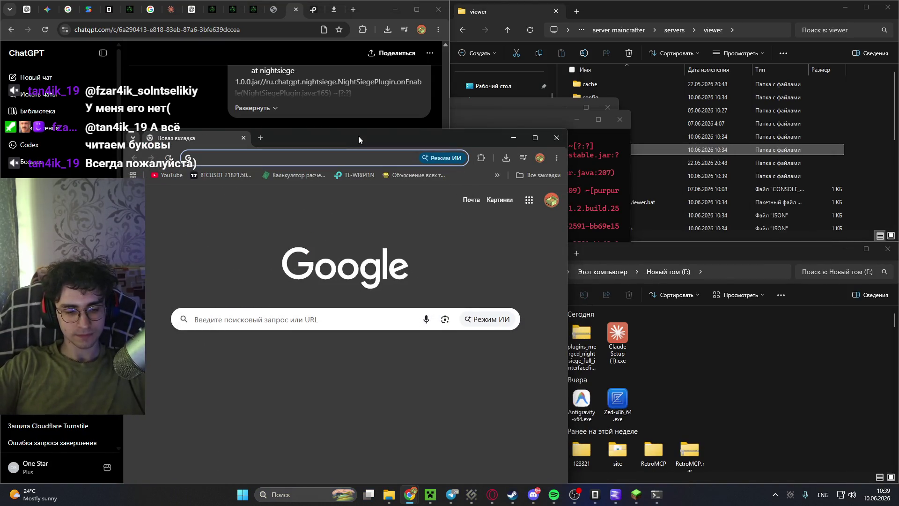
key("alt+shift")
type("jetbrains.com/idea/download/?section=windows")
key("Return")
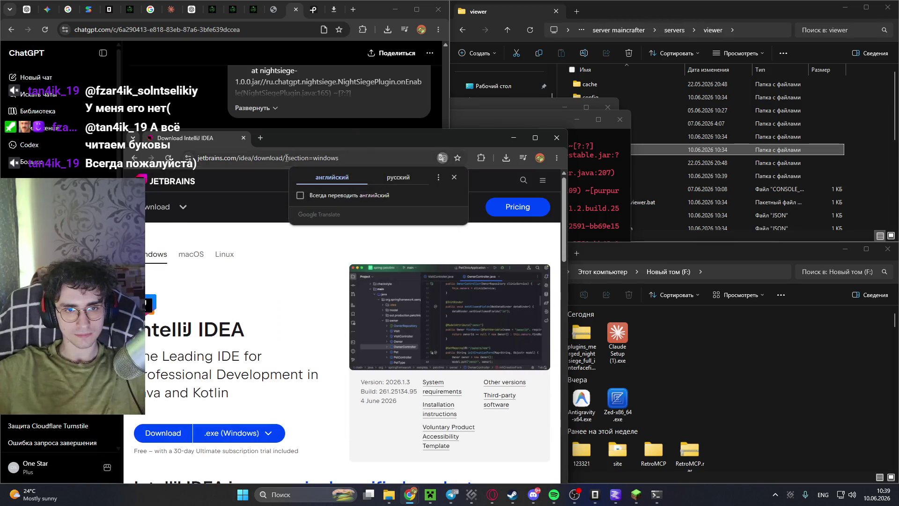
key("ctrl+l")
type("jet")
key("BackSpace")
key("BackSpace")
type("e")
key("Return")
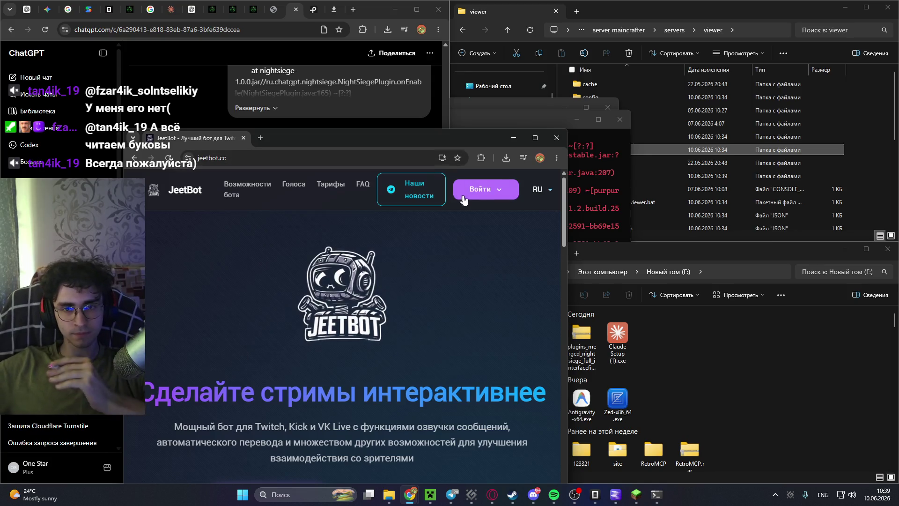
Sign in with Twitch, toggle chat message voicing off and on, and keep cirilla as default voice.
mouse_move(473, 195)
left_click(473, 215)
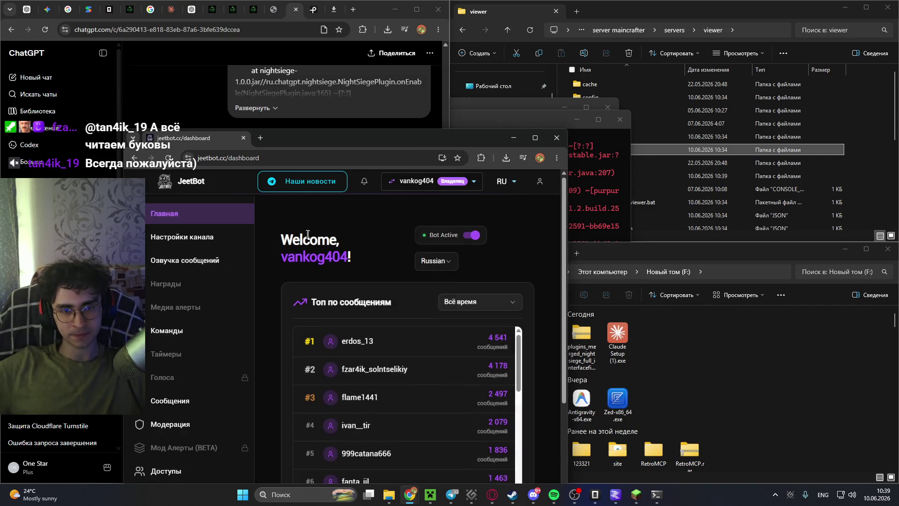
left_click(185, 261)
scroll(352, 284, "down", 3)
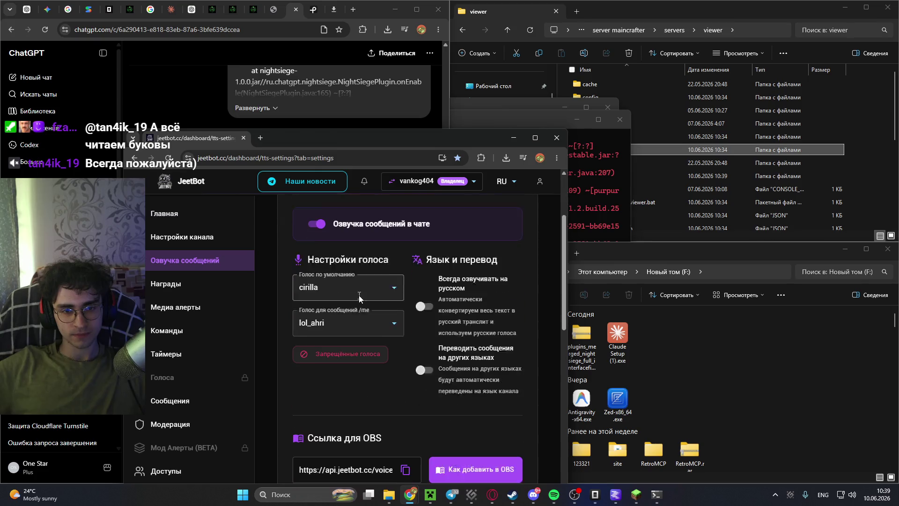
left_click(322, 206)
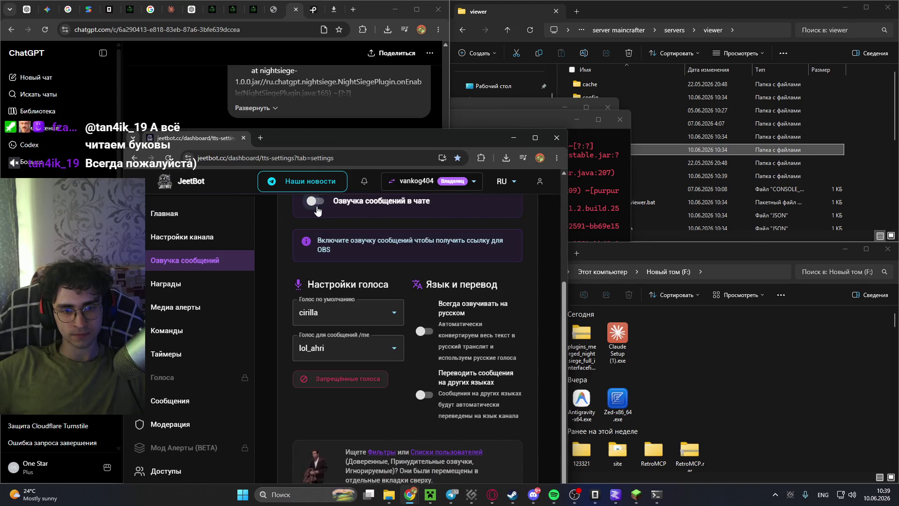
left_click(318, 207)
left_click(377, 268)
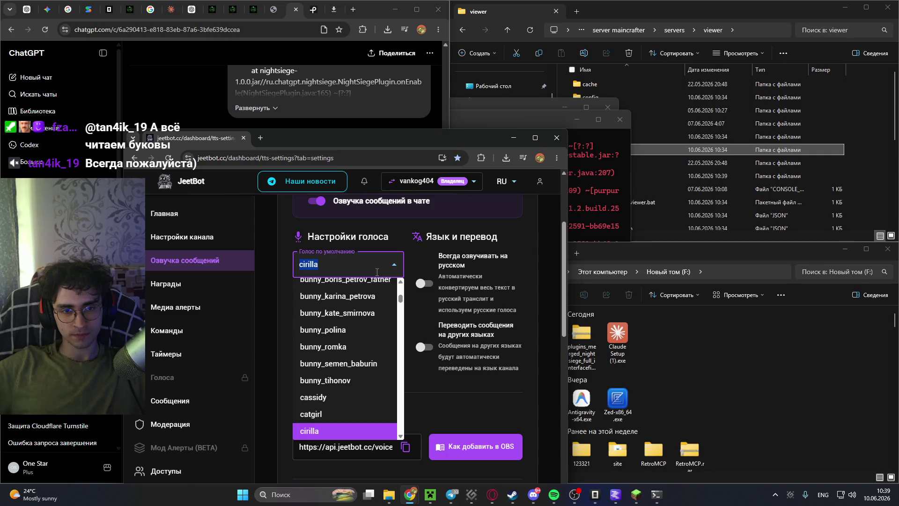
key("Escape")
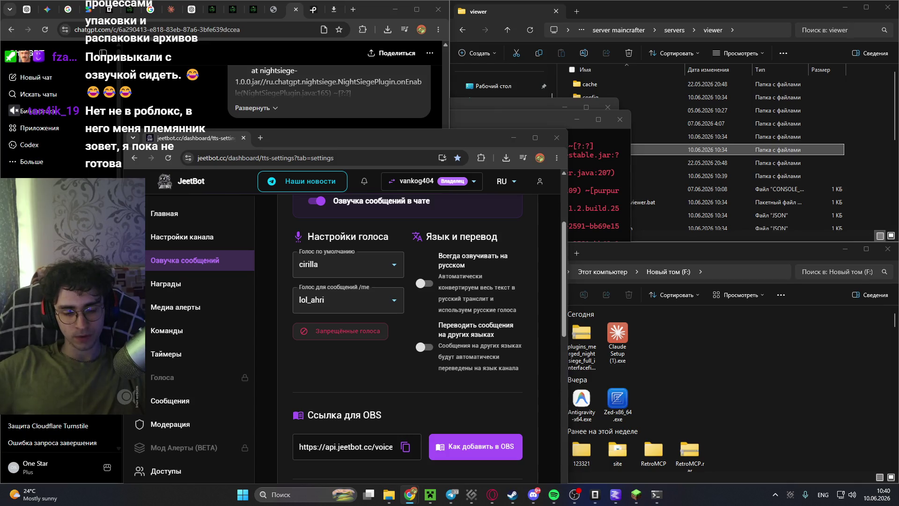
left_click(442, 123)
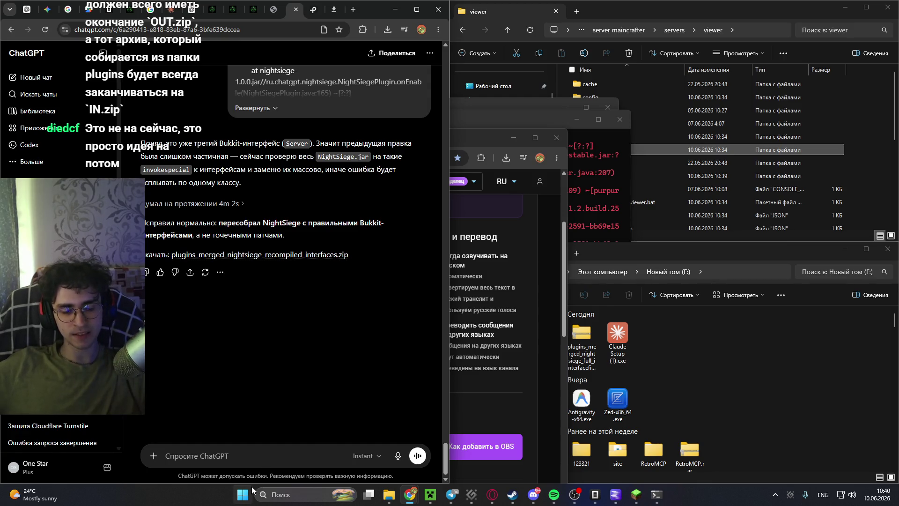
Bring the F: drive folder window to the front.
left_click(584, 353)
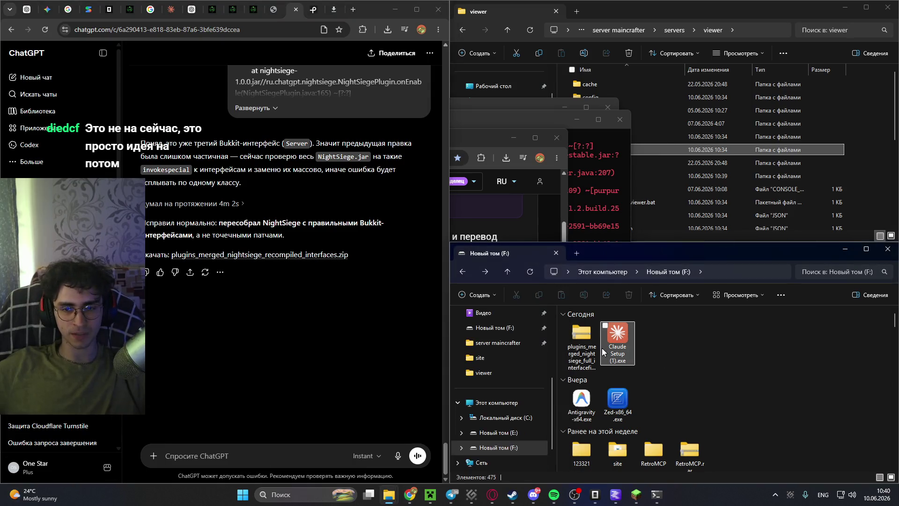
Select the NightSiege IncompatibleClassChangeError stack trace in the MainCrafter server console.
left_click(599, 215)
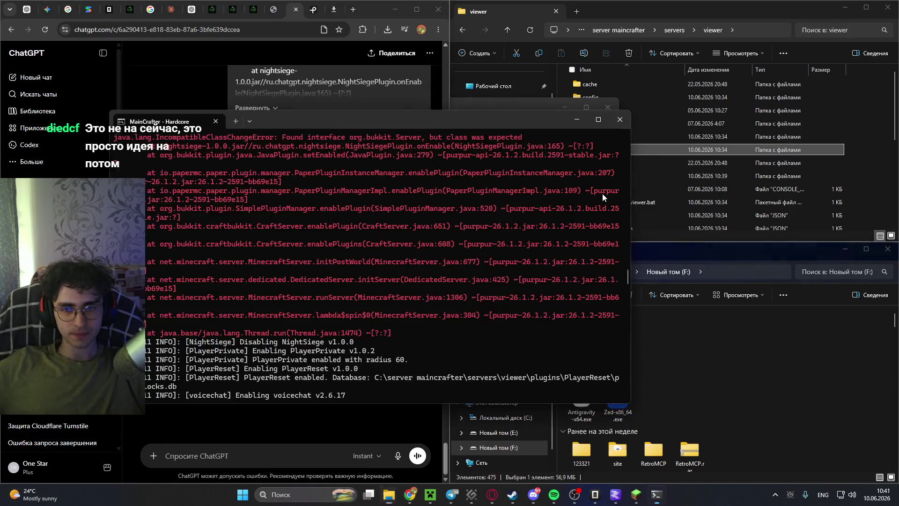
scroll(371, 234, "up", 3)
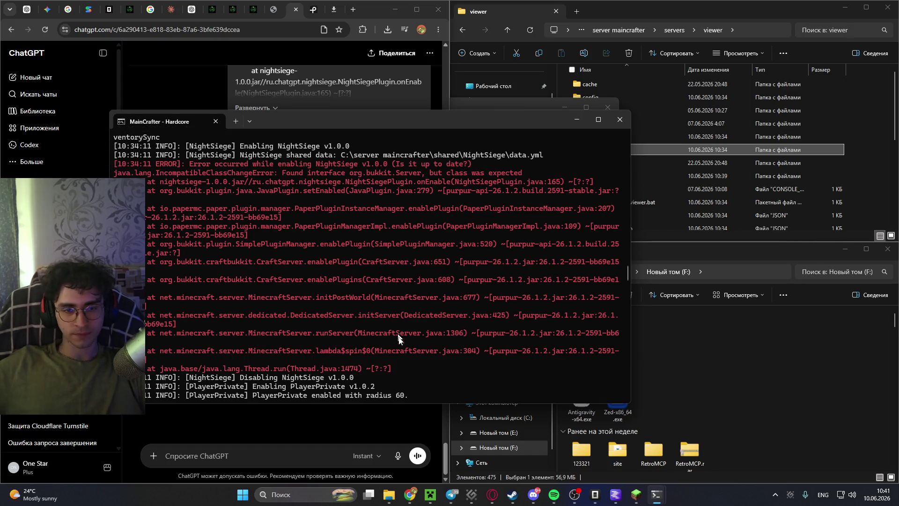
mouse_move(403, 377)
left_mouse_down()
mouse_move(281, 330)
mouse_move(234, 182)
mouse_move(118, 167)
left_mouse_up()
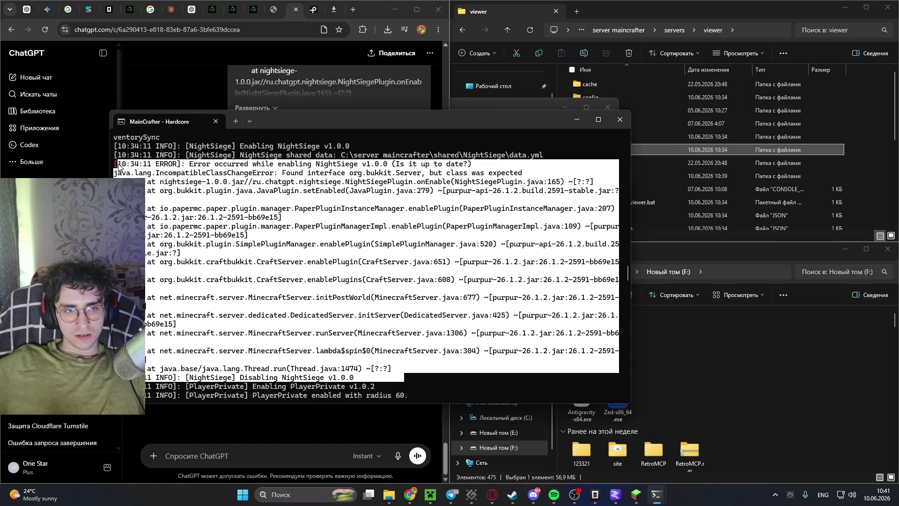
left_click(299, 103)
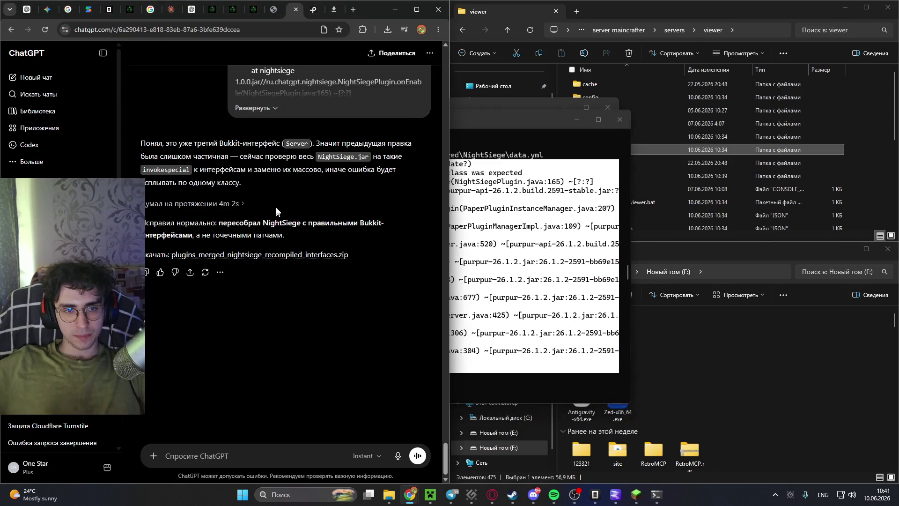
Download plugins_merged_nightsiege_recompiled_interfaces.zip to the F: drive and open it.
left_click(313, 260)
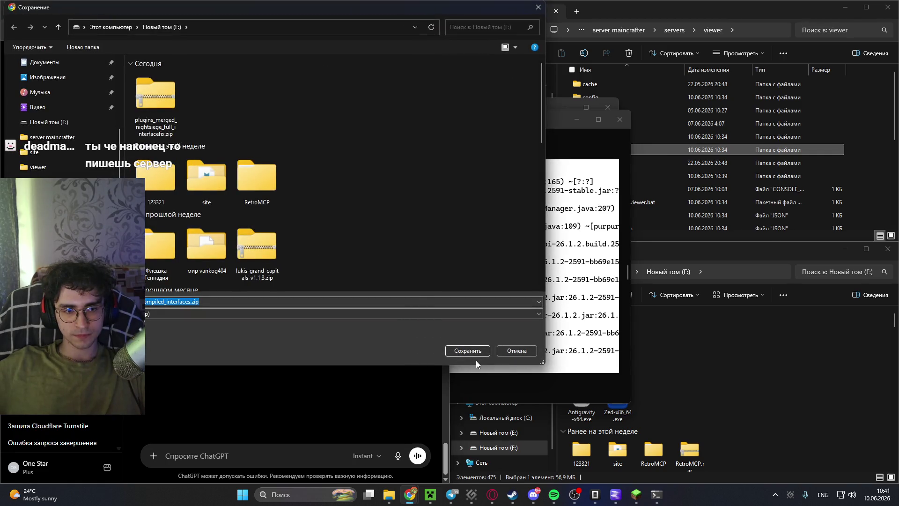
left_click(467, 350)
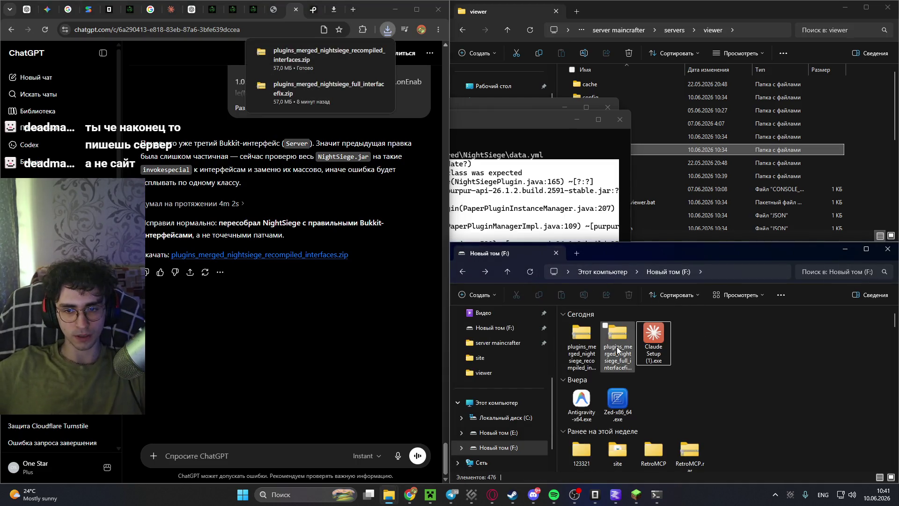
double_click(588, 337)
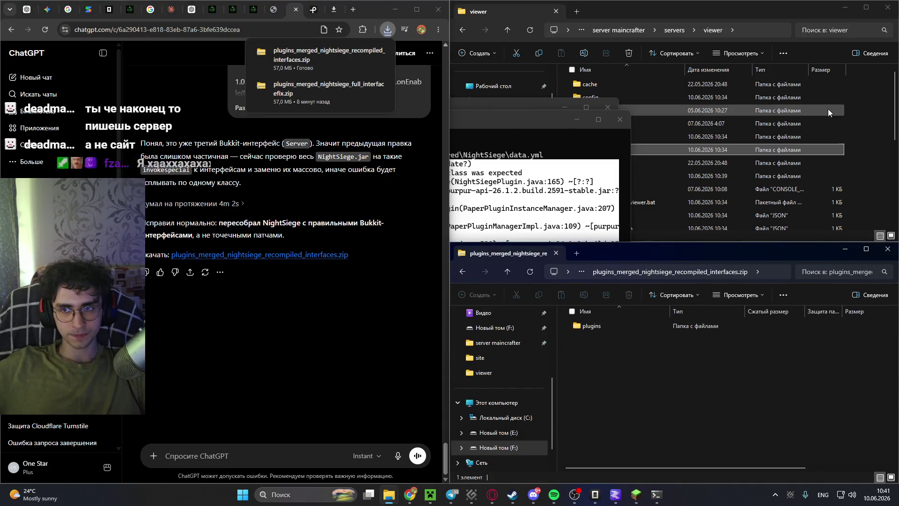
Delete the viewer server's old plugins folder and copy in the zip's plugins folder.
left_click(797, 134)
right_click(656, 494)
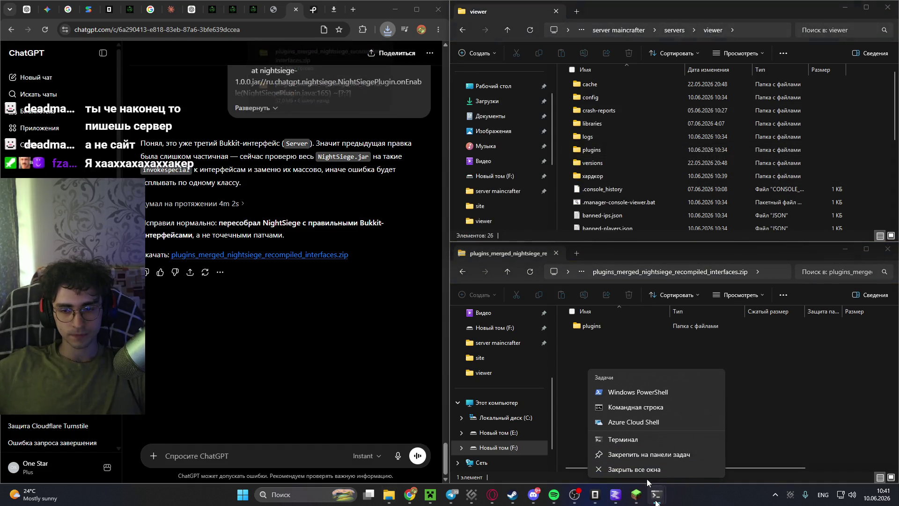
left_click(583, 149)
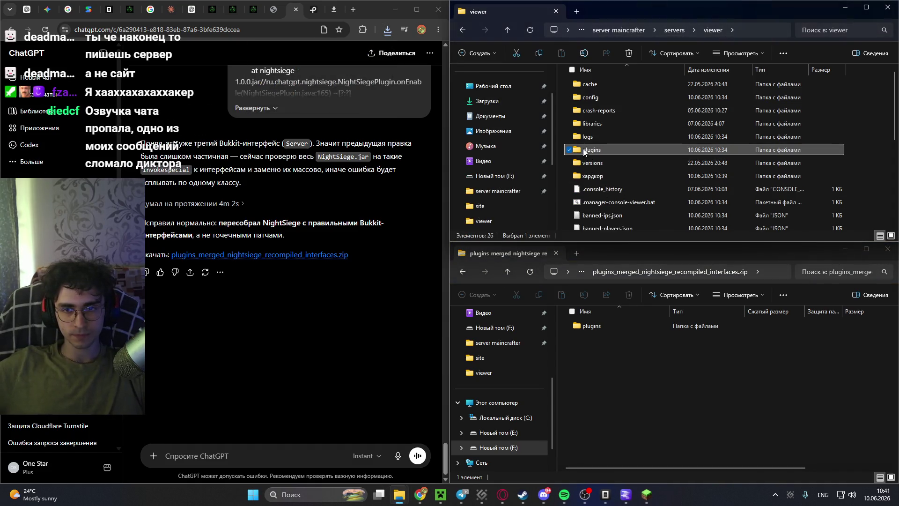
key("Delete")
mouse_move(591, 326)
left_mouse_down()
mouse_move(702, 149)
mouse_move(872, 110)
mouse_move(773, 204)
left_mouse_up()
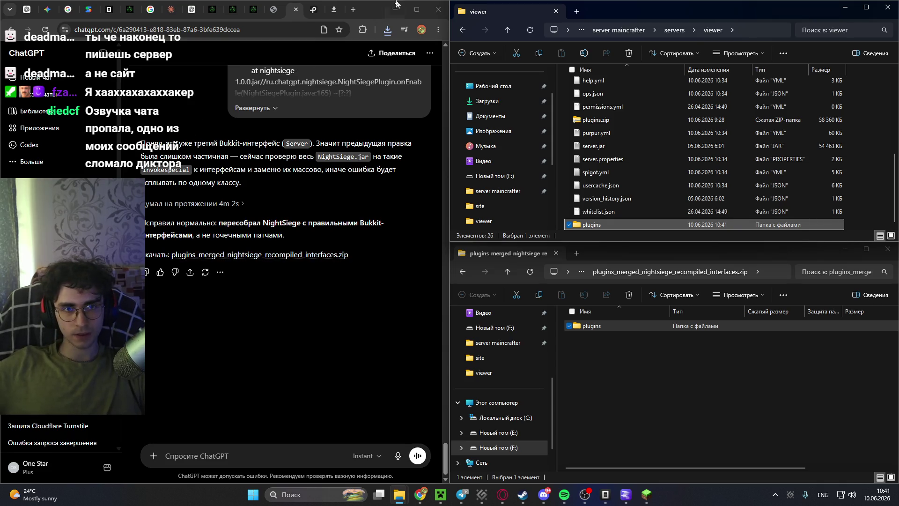
key("alt+Tab")
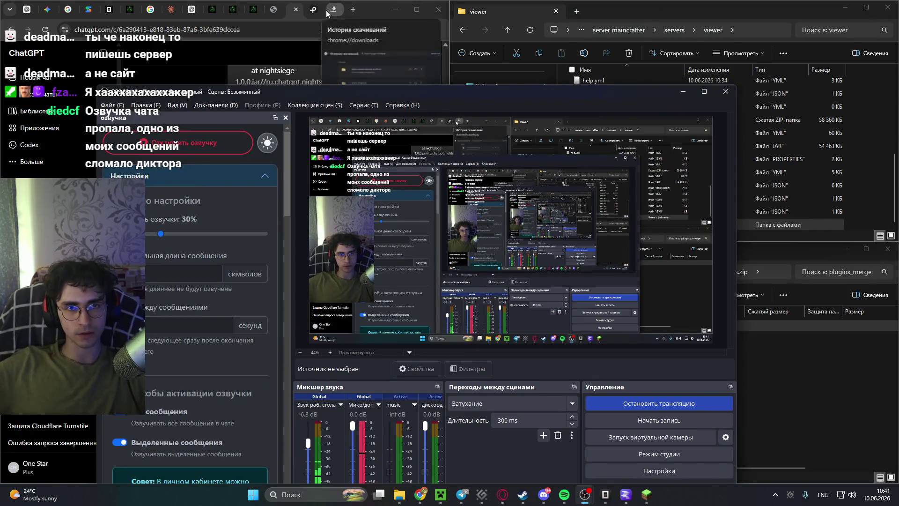
Open the JeetBot TTS settings page in a new tab and copy the OBS voiceover link.
left_click(349, 11)
left_click(352, 10)
type("jee")
key("Return")
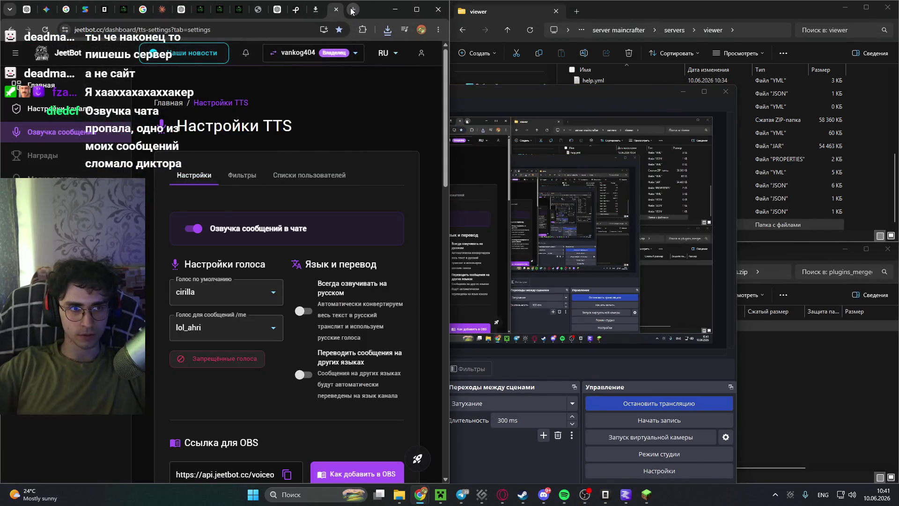
left_click(287, 322)
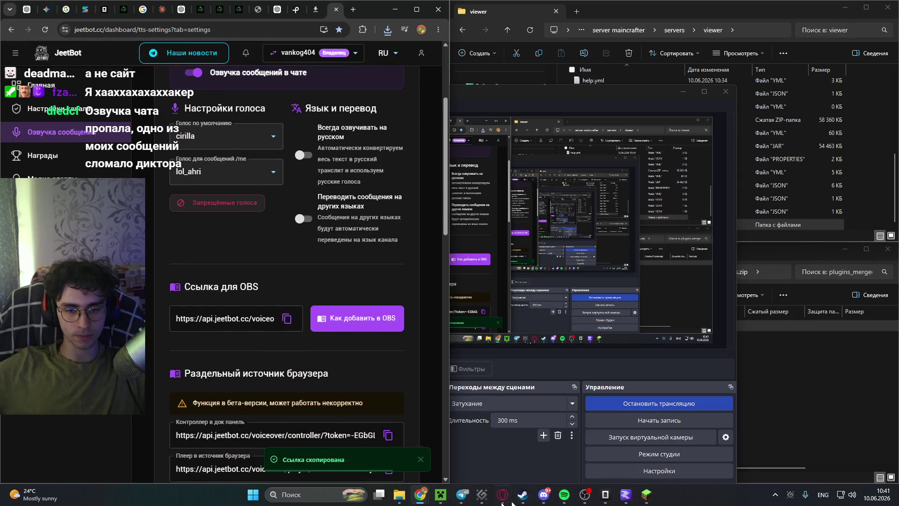
In OBS custom browser docks, paste the voiceover link as URL and name the dock озвучка.
mouse_move(503, 495)
left_click(591, 443)
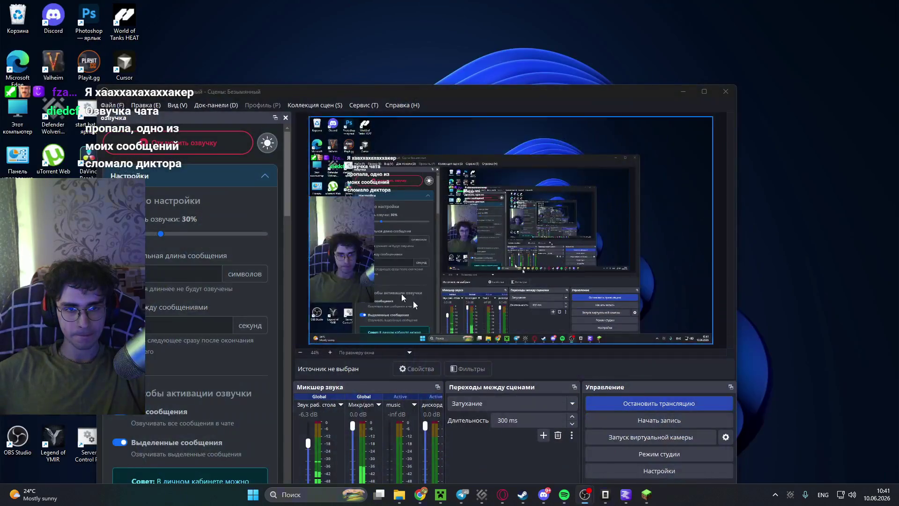
left_click(216, 105)
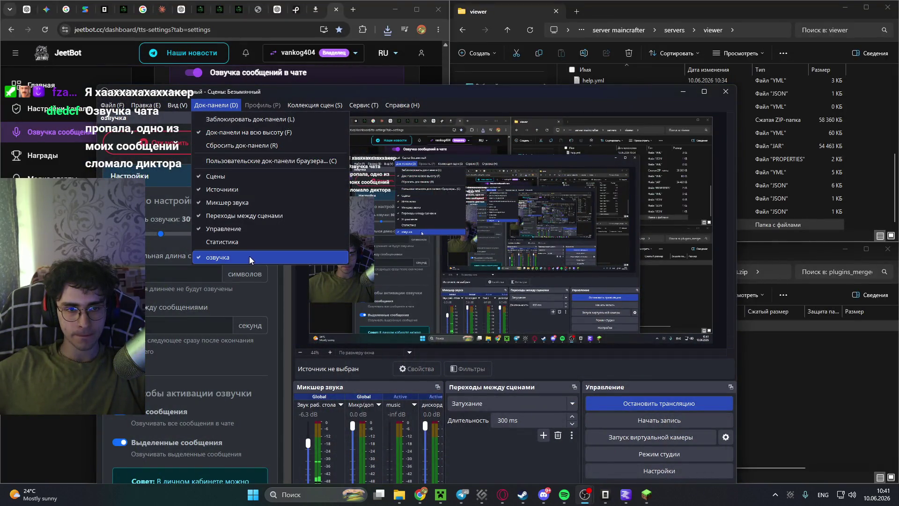
left_click(237, 160)
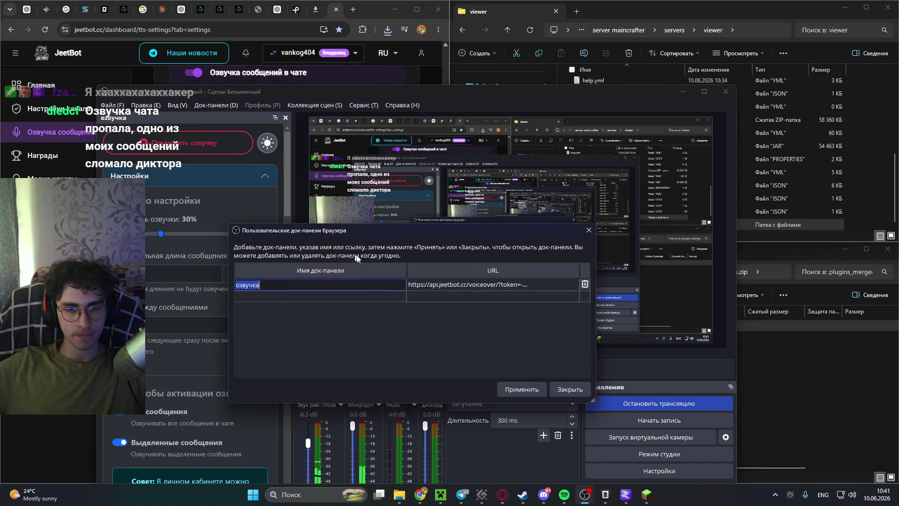
double_click(492, 285)
key("ctrl+v")
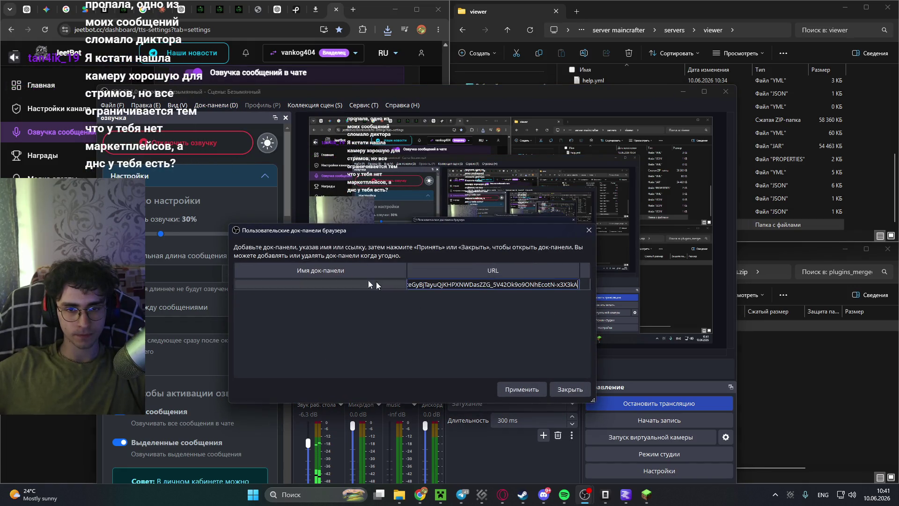
double_click(327, 283)
type("jpde")
key("BackSpace")
key("BackSpace")
key("BackSpace")
key("alt+shift")
type("озвучка")
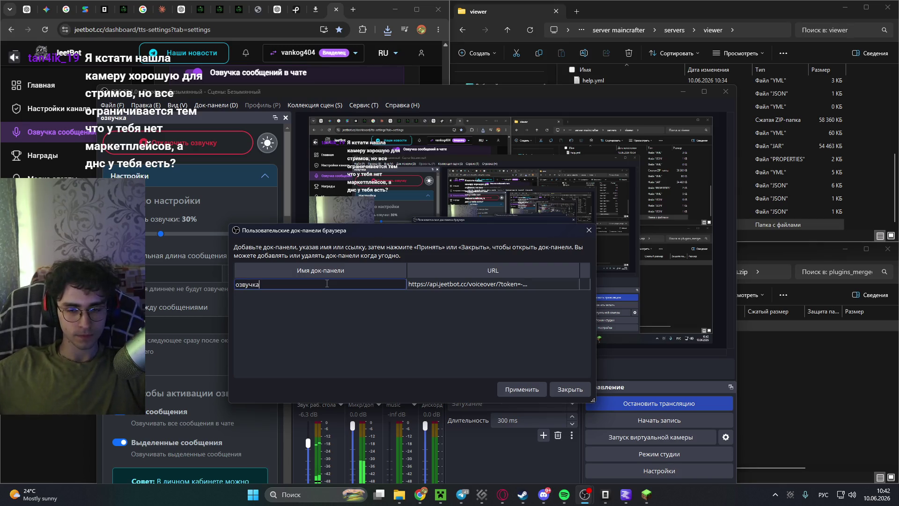
Apply the озвучка dock, attach it into the OBS main window layout, and close the editor.
left_click(522, 390)
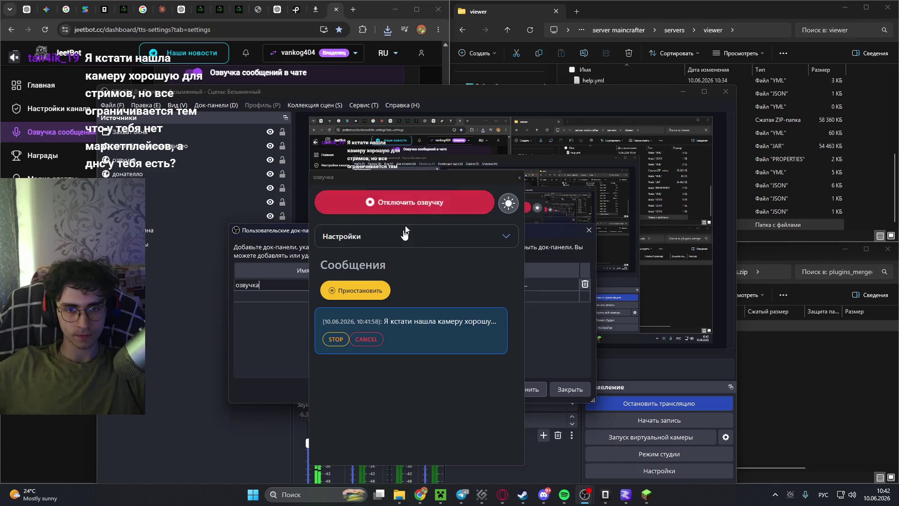
mouse_move(447, 178)
left_mouse_down()
mouse_move(230, 162)
mouse_move(212, 135)
left_mouse_up()
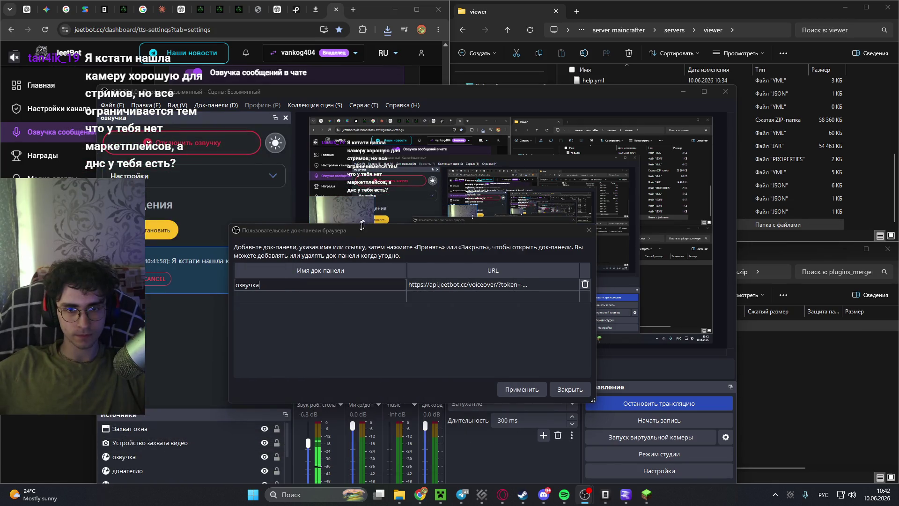
left_click(557, 390)
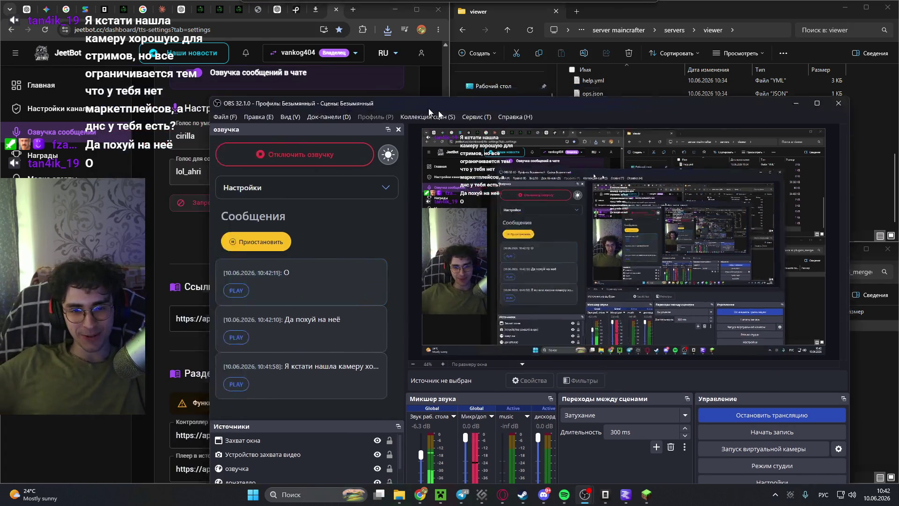
left_click(683, 91)
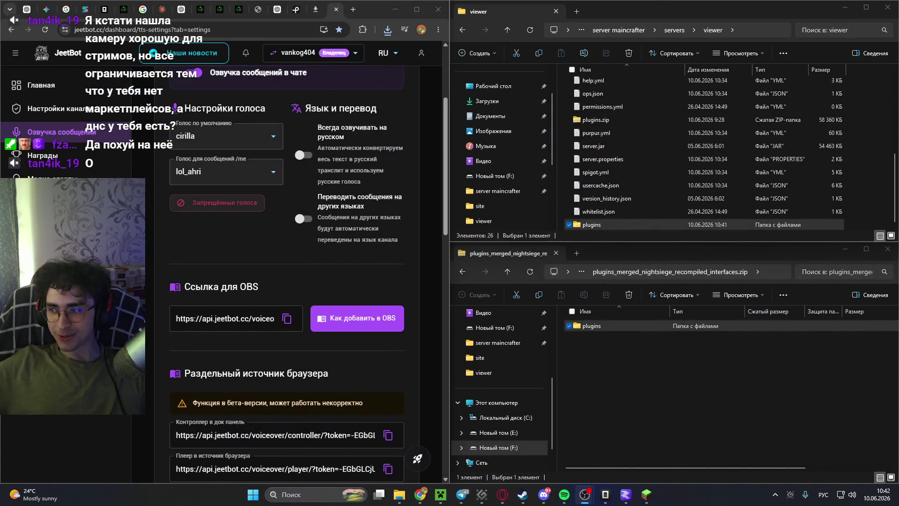
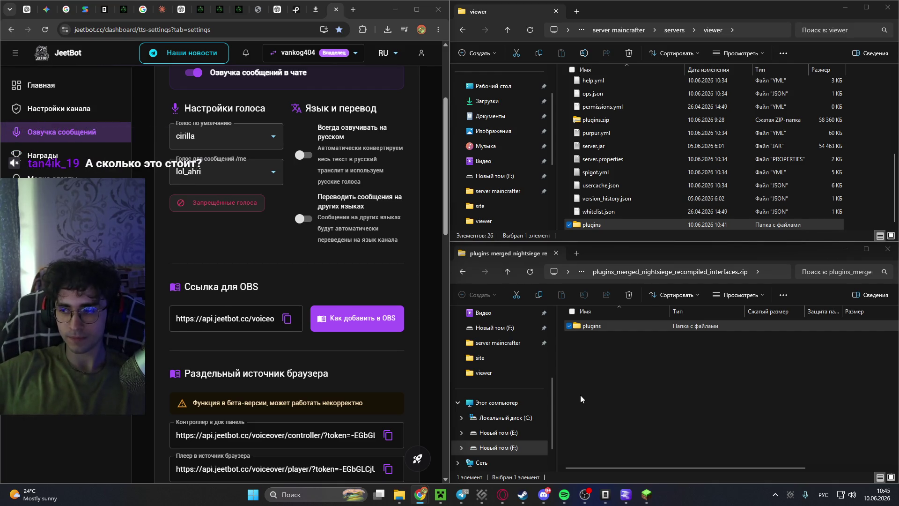
Search Google for 'nikon d5300' in a new tab.
left_click(354, 9)
type("тш")
key("BackSpace")
key("BackSpace")
key("alt+shift")
type("nikon")
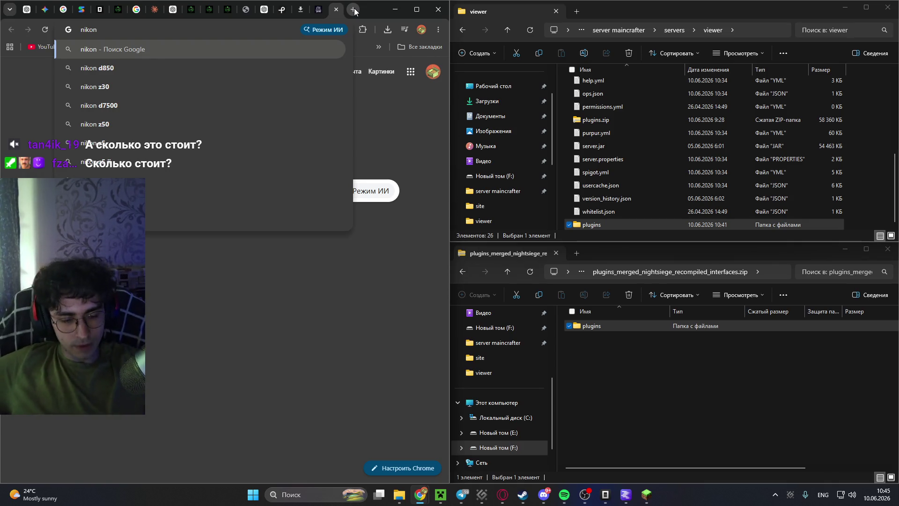
type("d5")
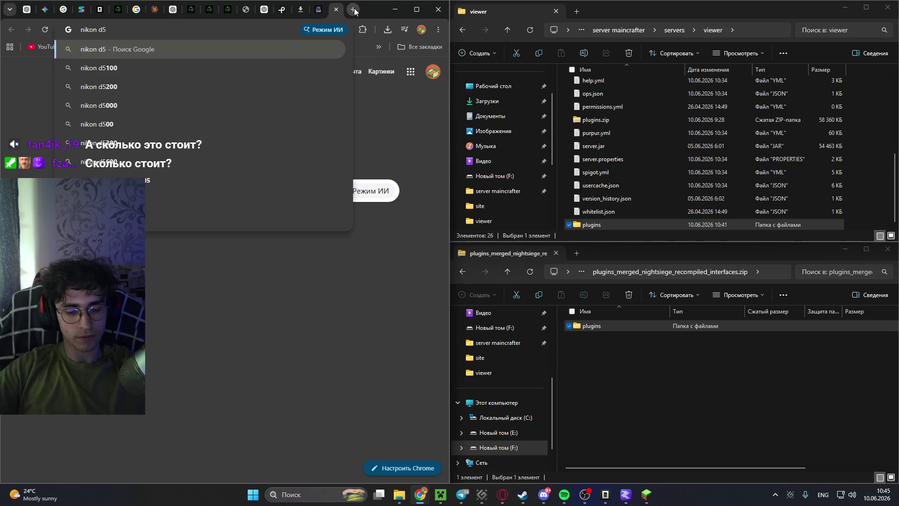
type("300")
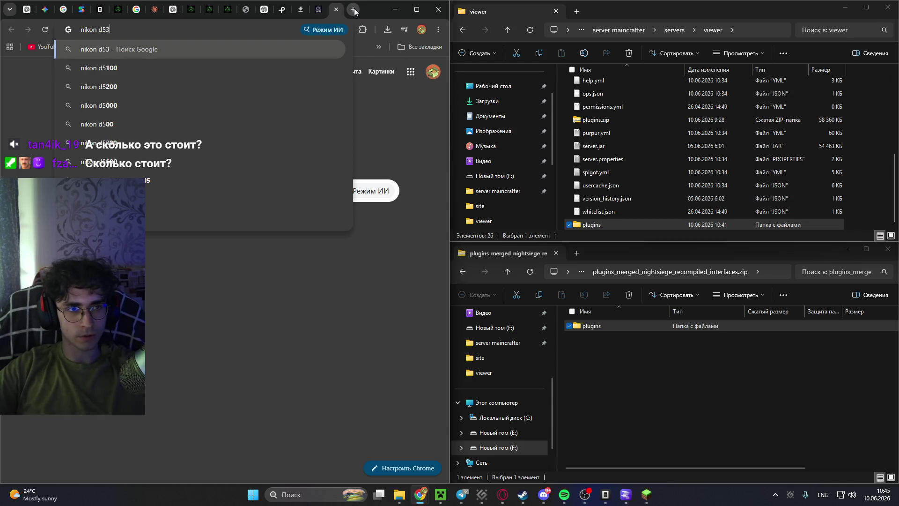
key("Return")
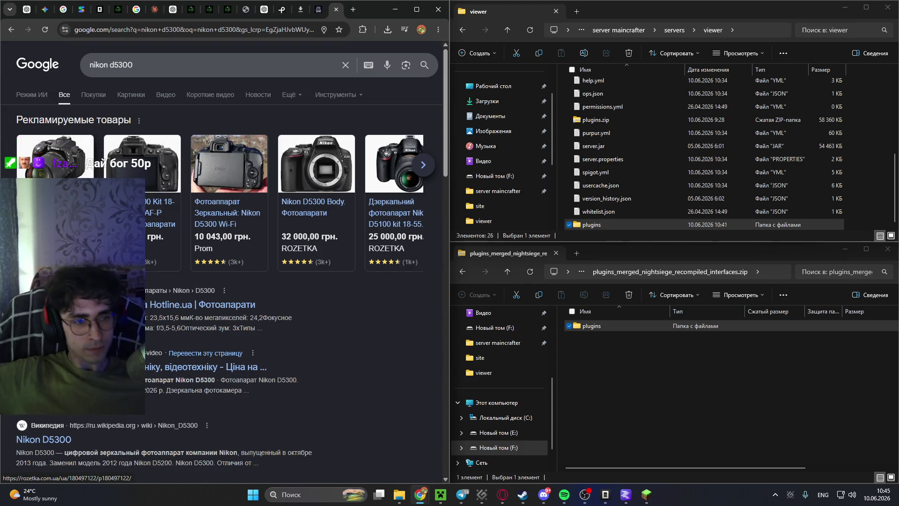
Browse the sponsored camera listings and open the OLX result for the nikon d5300.
left_click(424, 166)
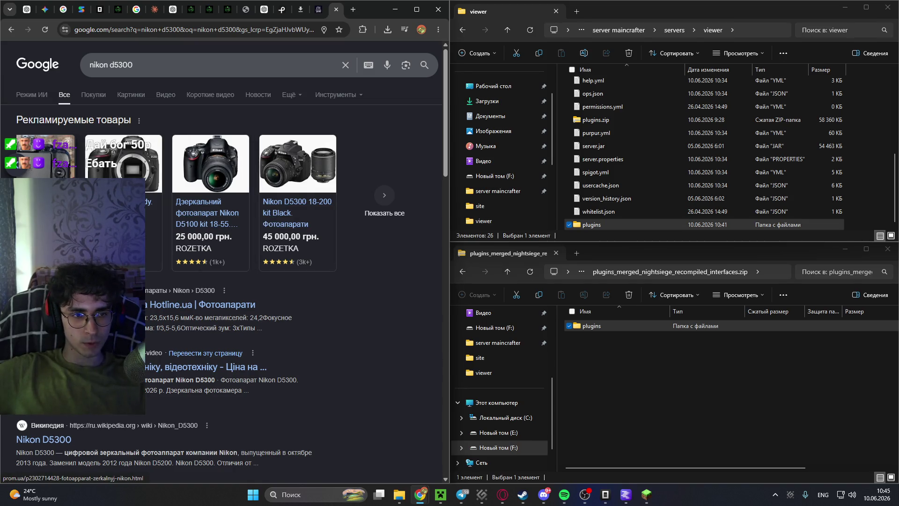
scroll(212, 218, "left", 3)
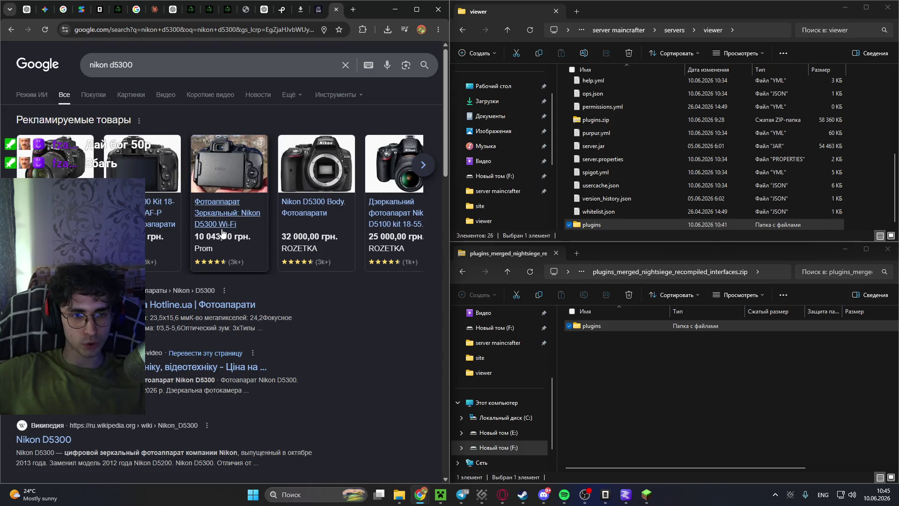
scroll(190, 242, "down", 2)
left_click(172, 278)
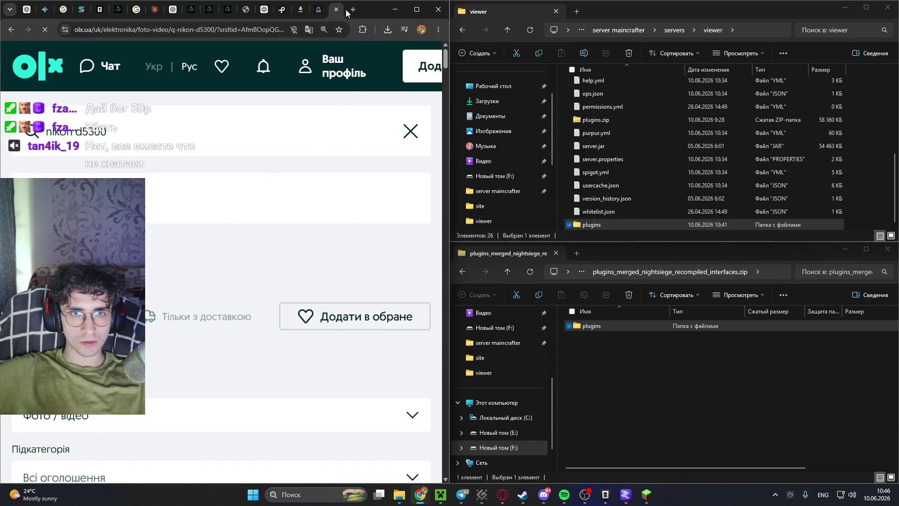
Search Google in a new tab for 'карта захвата для Nickon d5400'.
key("ctrl+t")
type("rfhnf pfd")
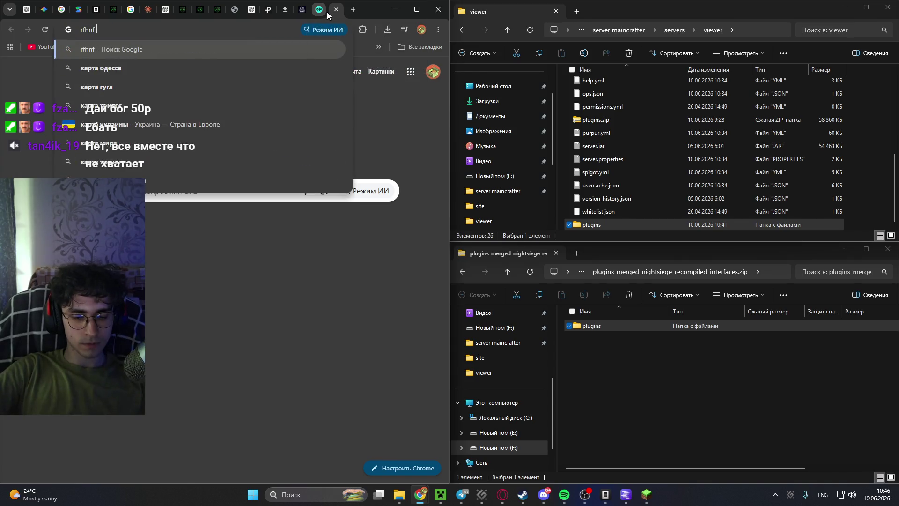
key("BackSpace")
key("BackSpace")
key("BackSpace")
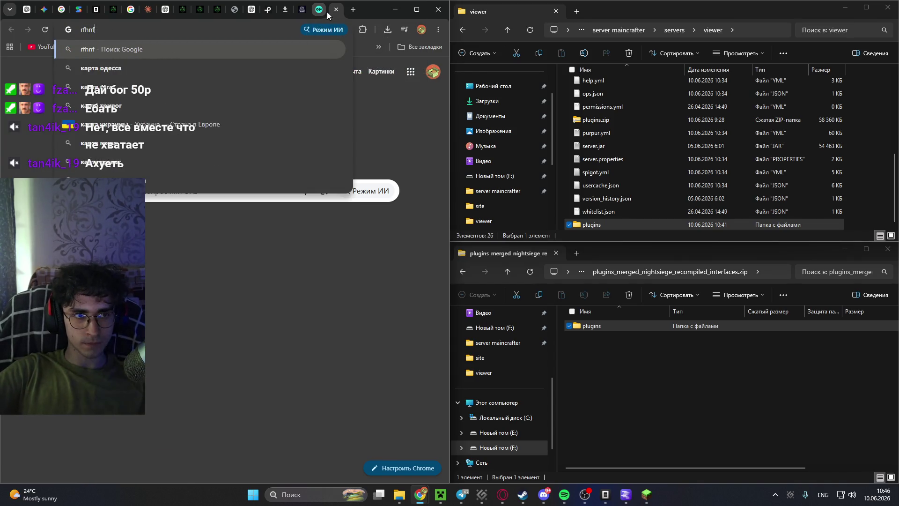
key("alt+shift")
type("карта")
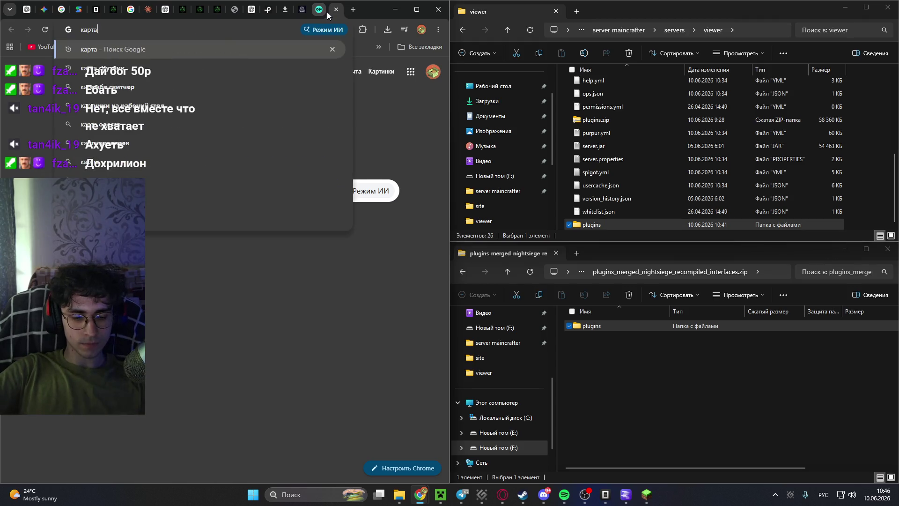
type(" захвата")
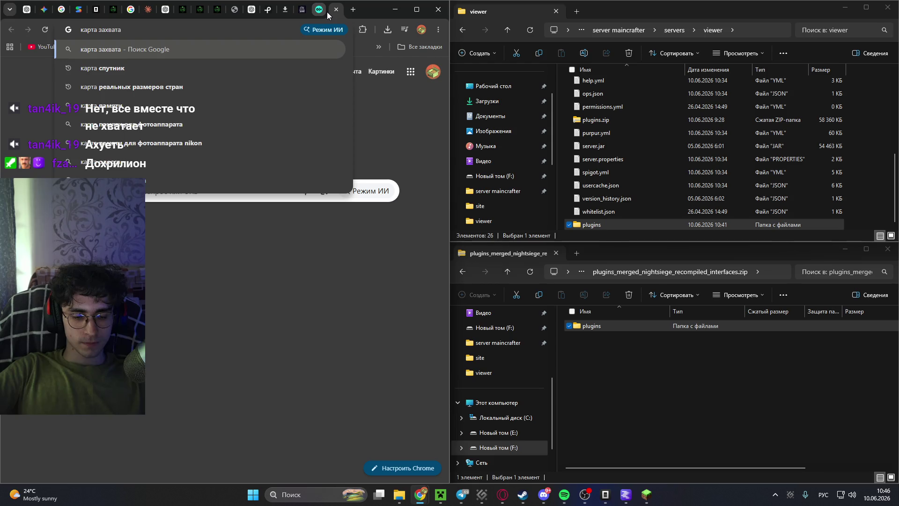
type(" для")
key("alt+shift")
type(" N")
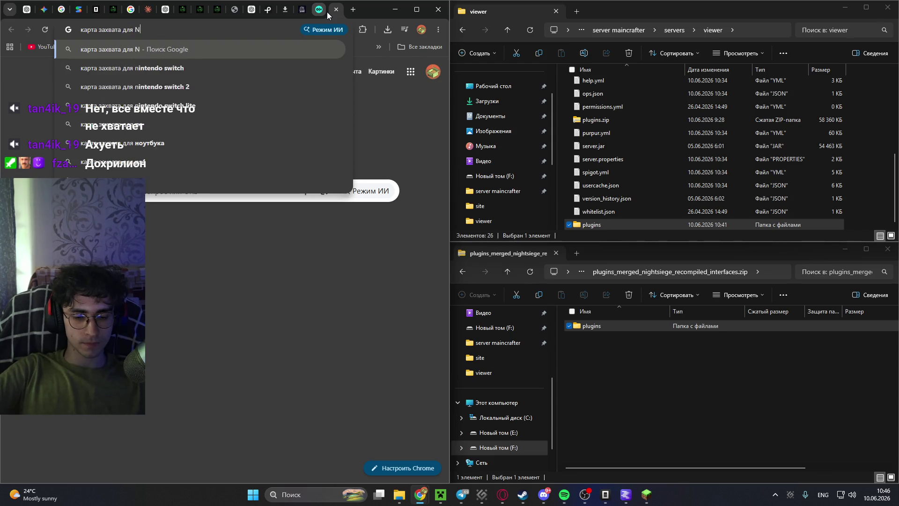
type("ickon")
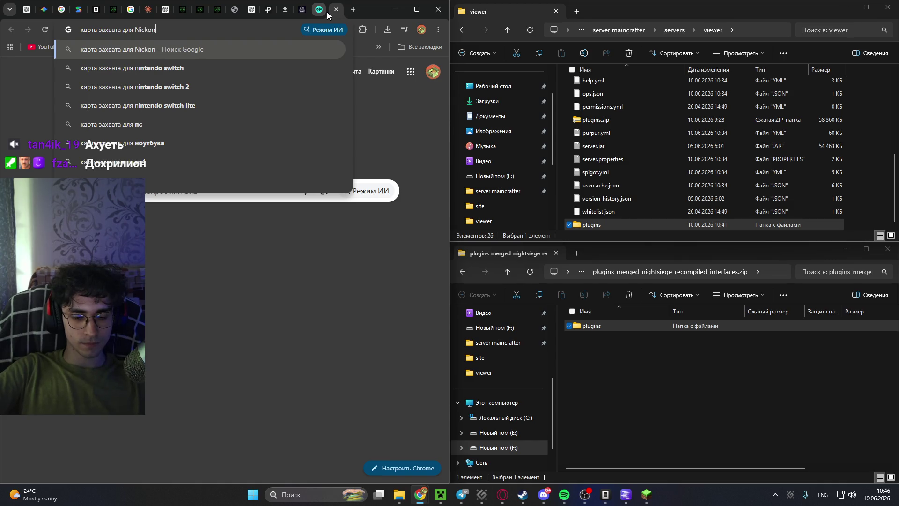
type(" d5400")
key("Return")
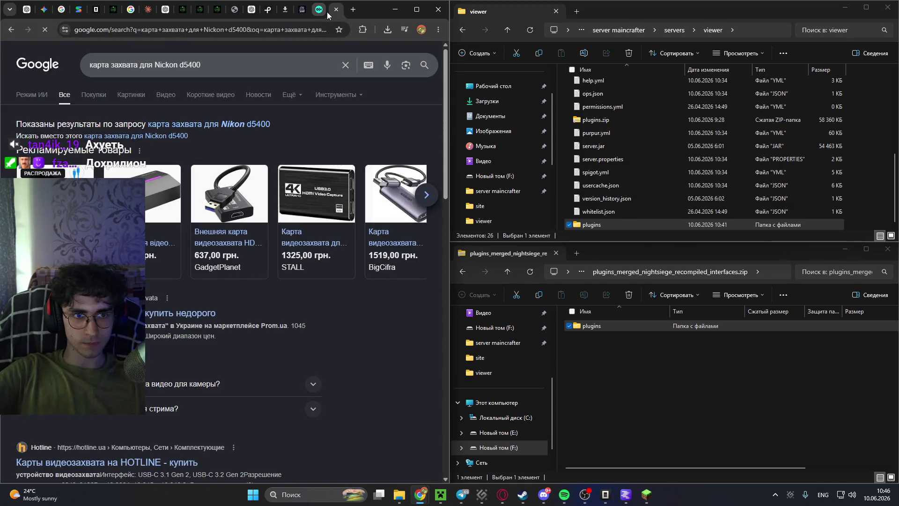
Correct the query to d5300, rerun it, and expand the sponsored capture card listings.
left_click(190, 64)
key("BackSpace")
type("3")
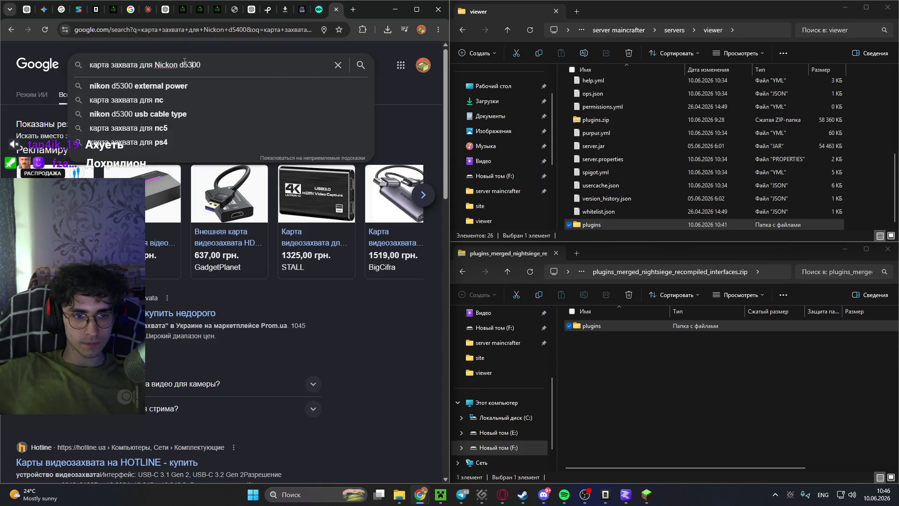
key("Return")
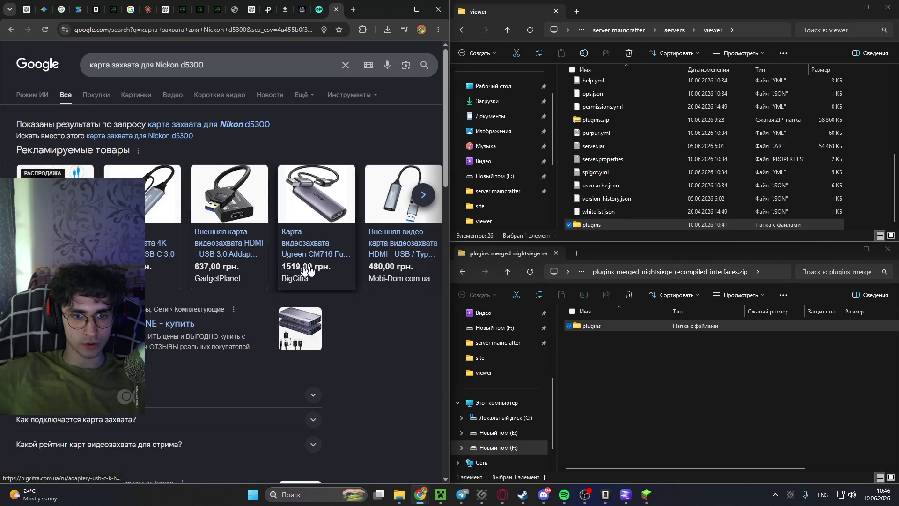
left_click(423, 194)
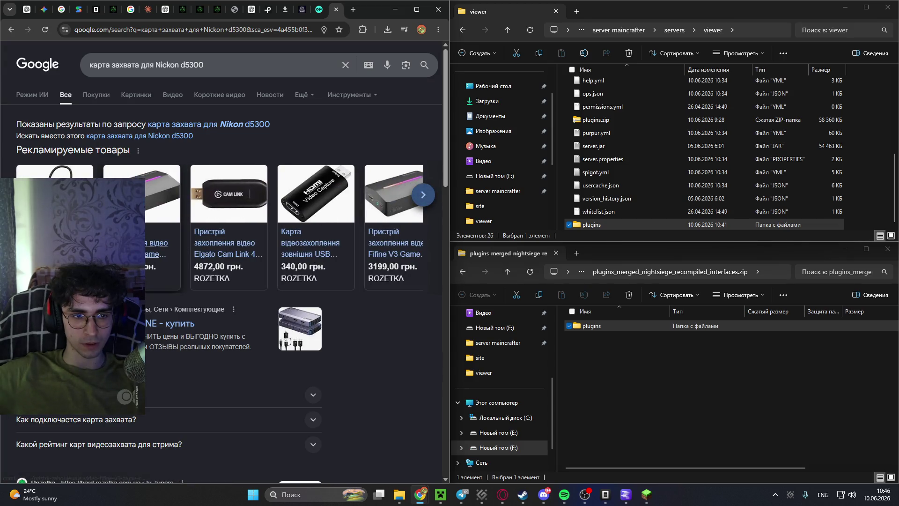
Replace the query with 'и светочувствительный объектив' and run the search.
key("slash")
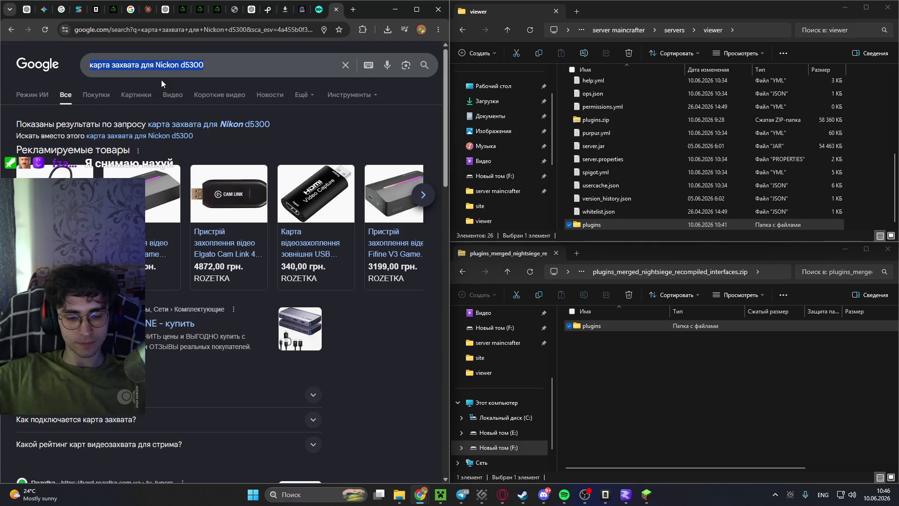
key("alt+shift")
type("и св")
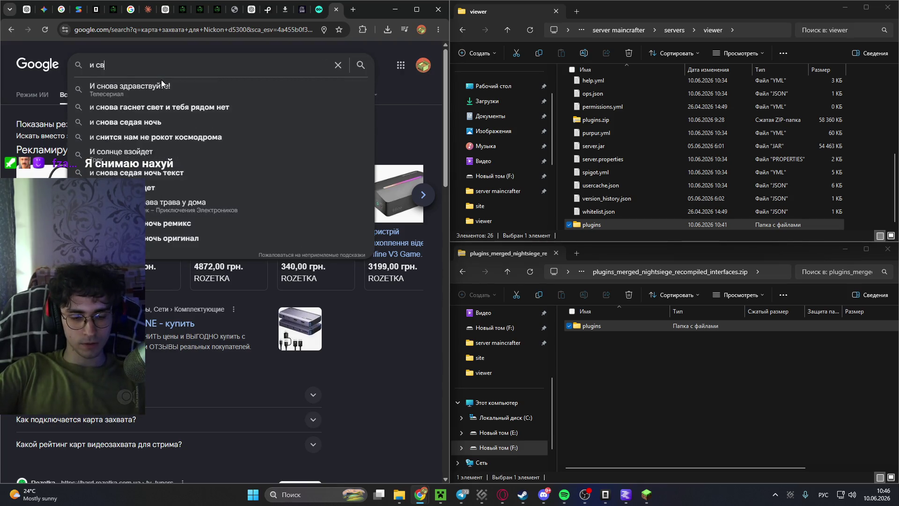
type("еточув")
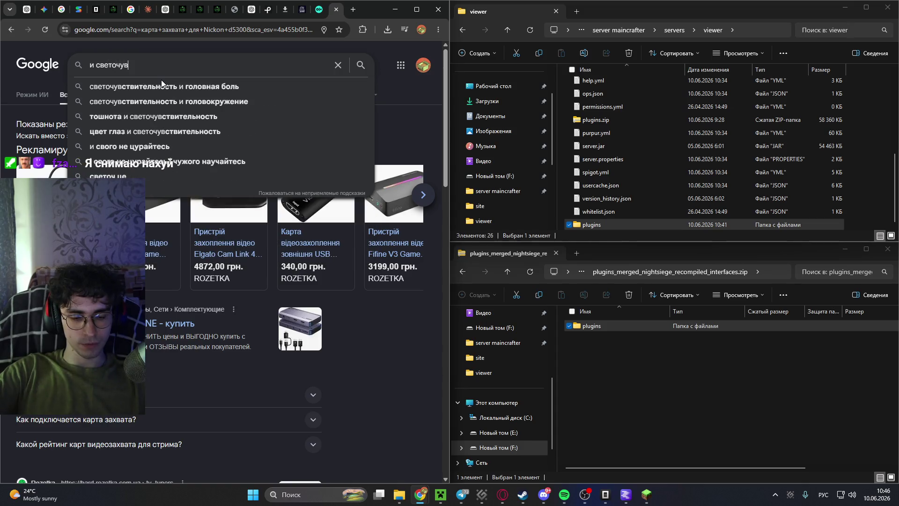
type("тс")
key("BackSpace")
type("с")
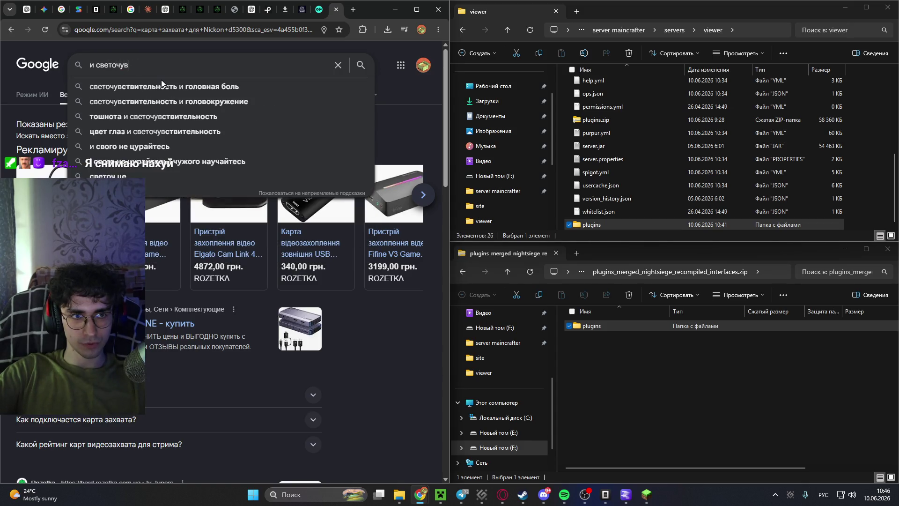
key("BackSpace")
key("BackSpace")
type("с")
key("BackSpace")
type("вствительный о")
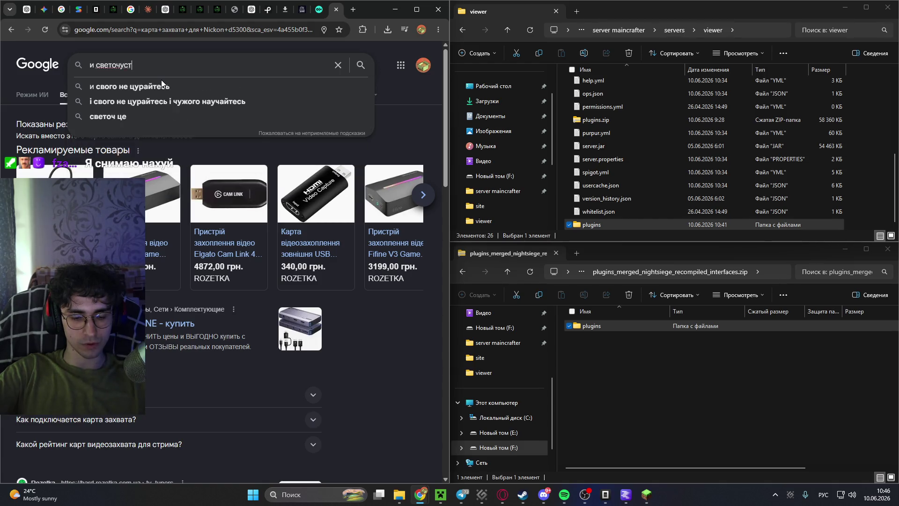
type("бертка")
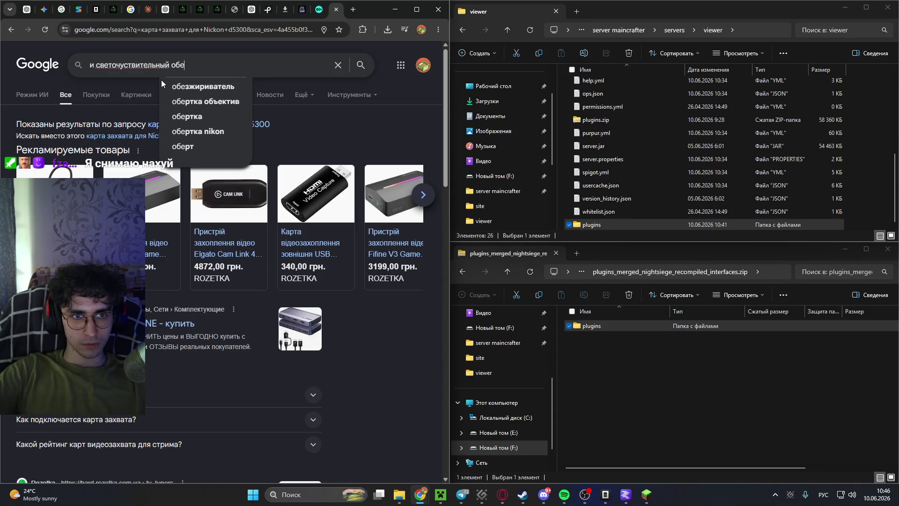
key("BackSpace")
key("BackSpace")
key("BackSpace")
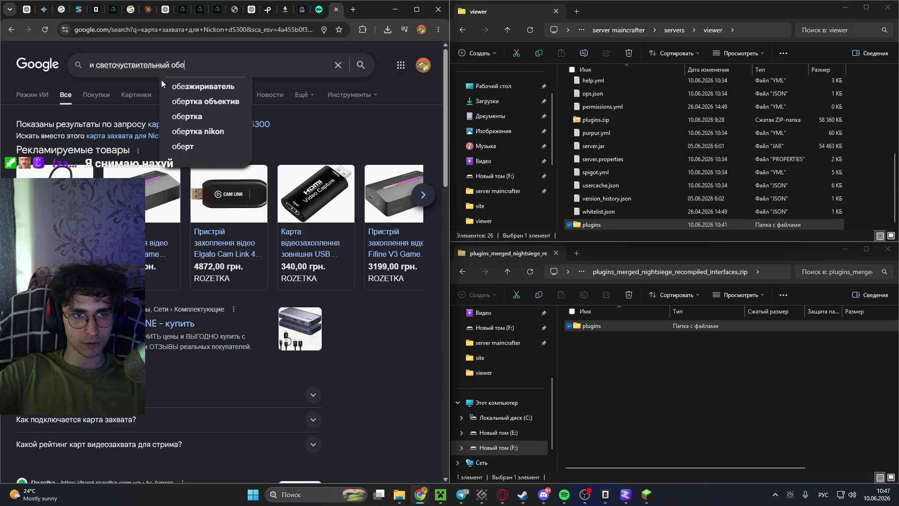
key("BackSpace")
type("ъектив")
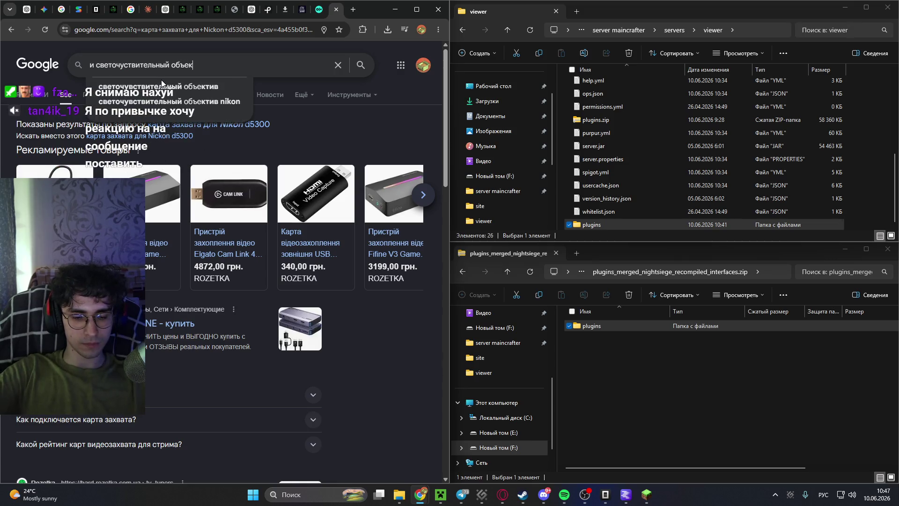
key("Return")
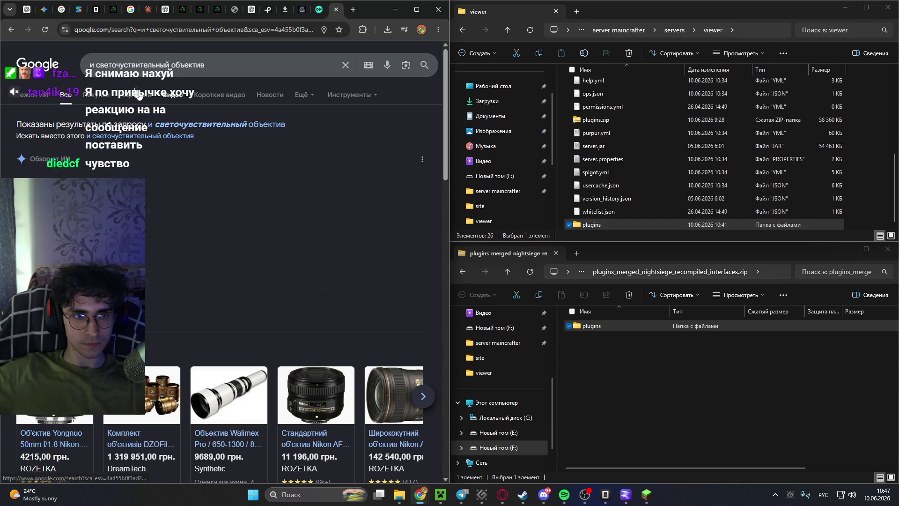
Drop the leading word and rerun the search as 'светочувствительный объектив'.
left_click(95, 64)
key("BackSpace")
key("BackSpace")
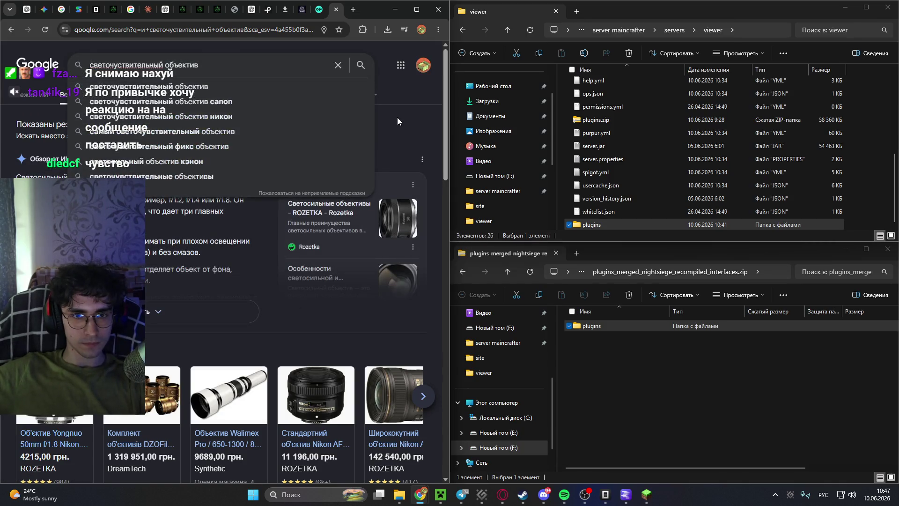
left_click(397, 117)
left_click(140, 136)
left_click(96, 64)
key("BackSpace")
key("BackSpace")
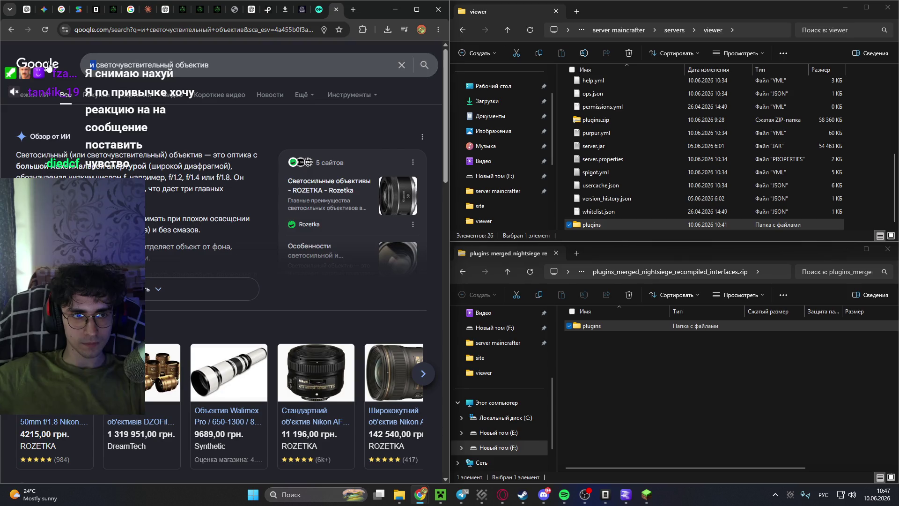
key("Return")
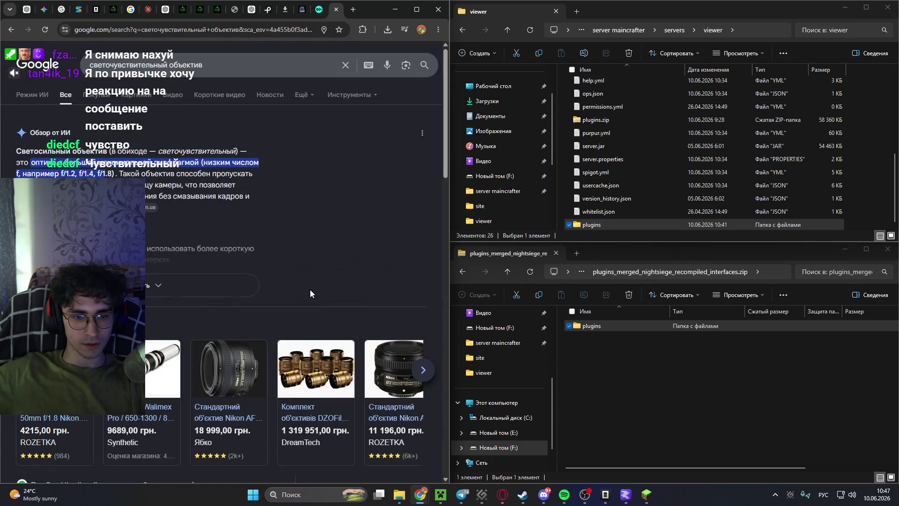
Expand the remaining lens listings, then close the lens search tab.
scroll(309, 288, "down", 2)
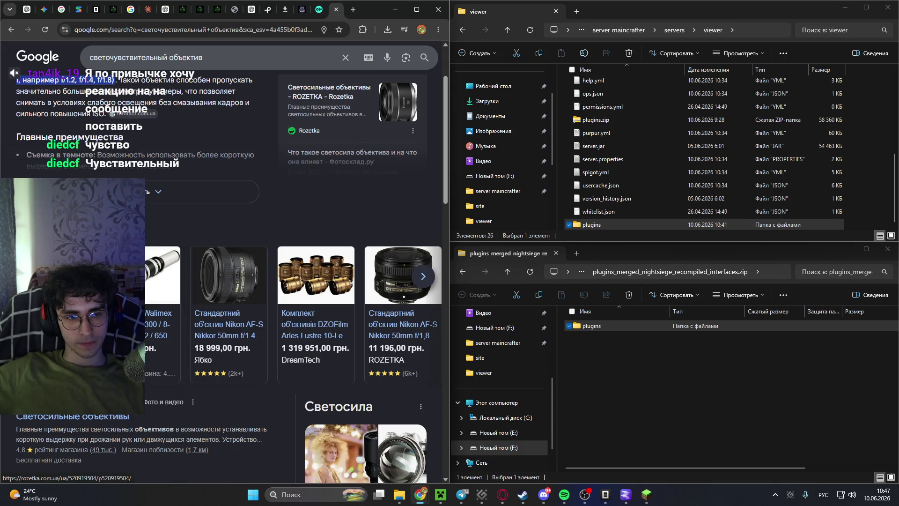
left_click(423, 276)
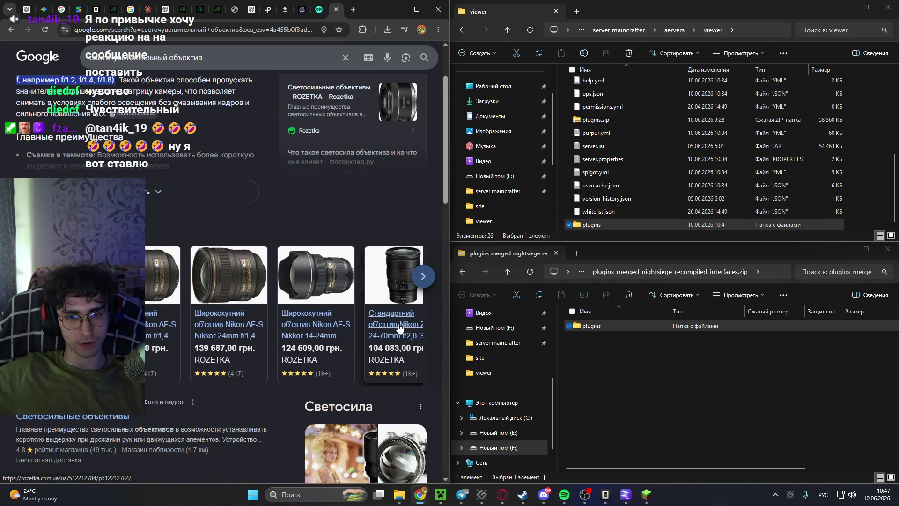
left_click(422, 281)
left_click(421, 280)
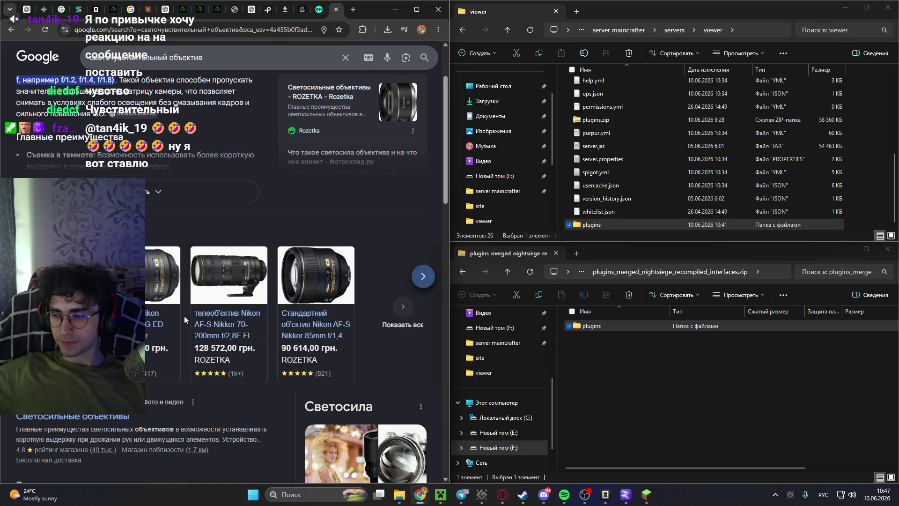
scroll(184, 315, "down", 2)
scroll(184, 316, "up", 2)
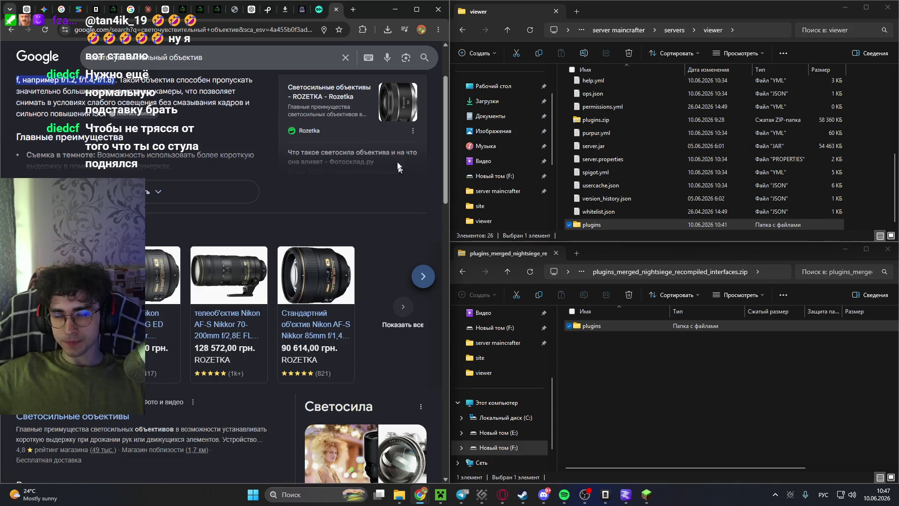
left_click(335, 9)
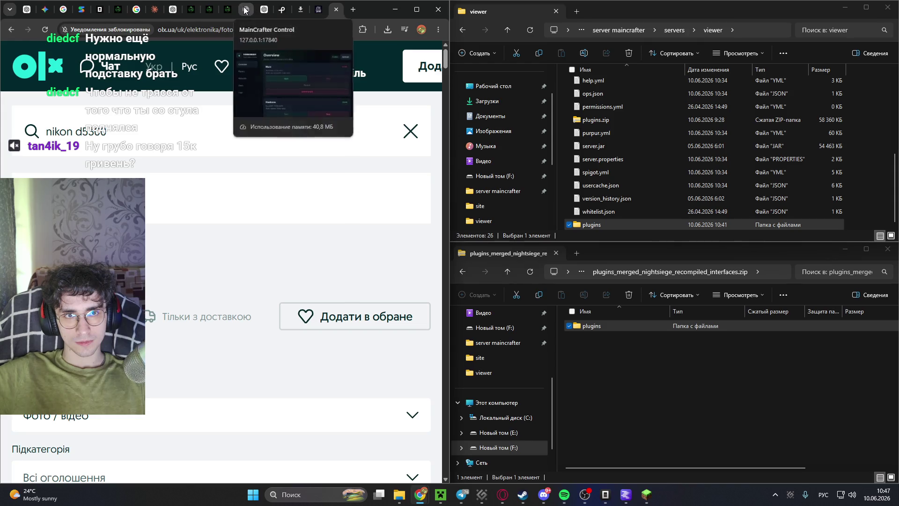
Start the proxy server from the MainCrafter Control Overview at 127.0.0.1:17840.
left_click(246, 10)
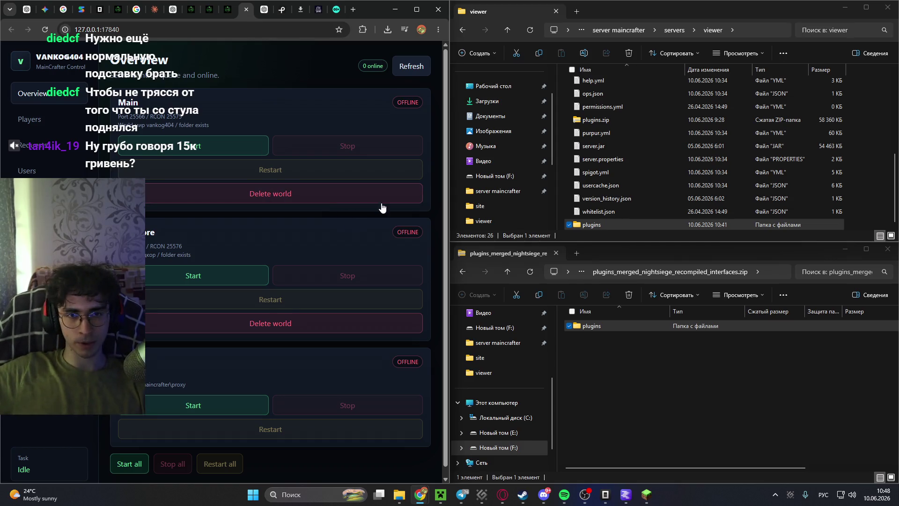
scroll(328, 230, "down", 1)
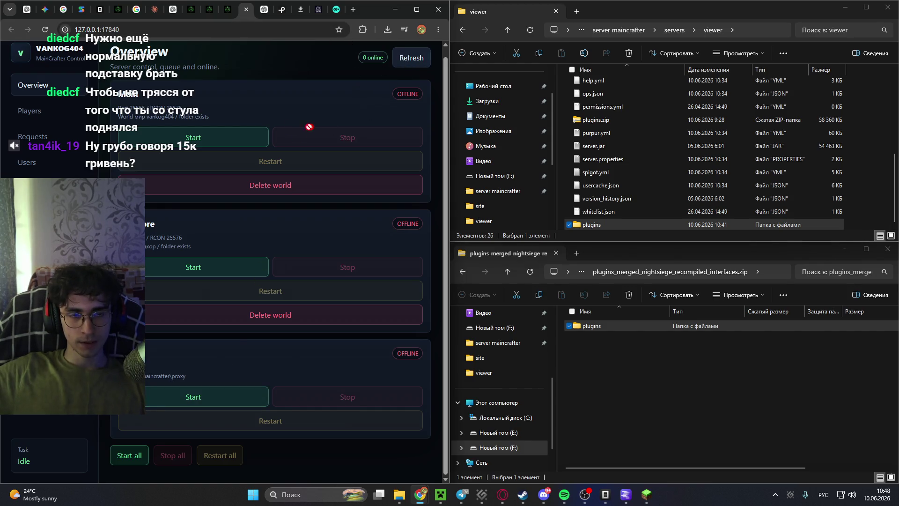
left_click(237, 397)
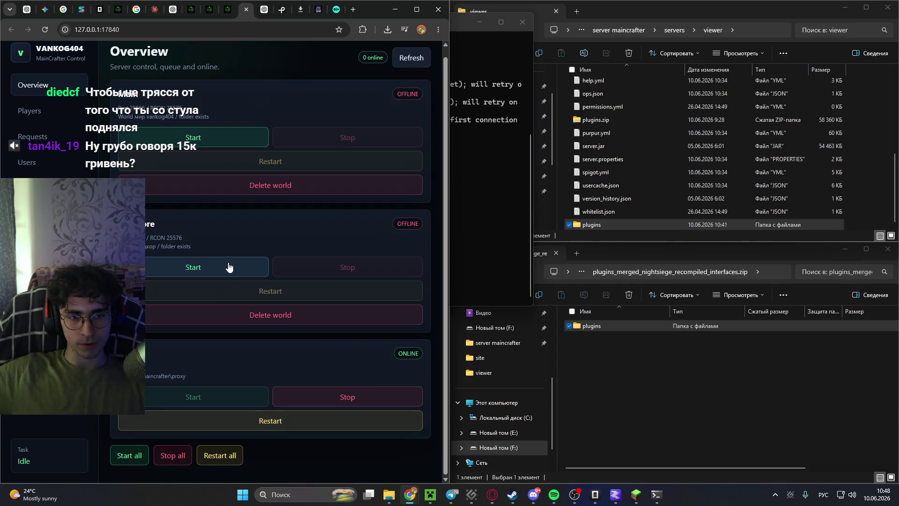
Start the Hardcore server and arrange its console alongside the Proxy console.
left_click(229, 267)
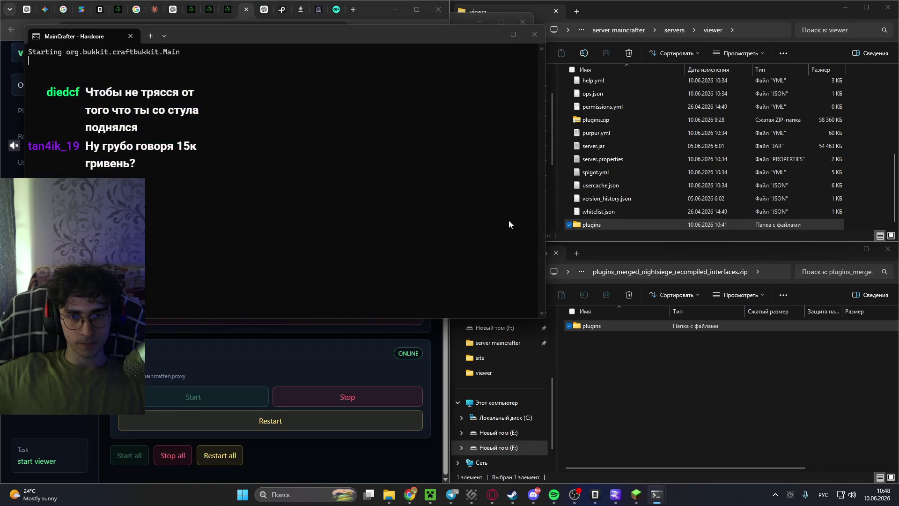
mouse_move(365, 33)
left_mouse_down()
mouse_move(502, 344)
mouse_move(531, 129)
left_mouse_up()
left_click(496, 78)
scroll(292, 164, "up", 6)
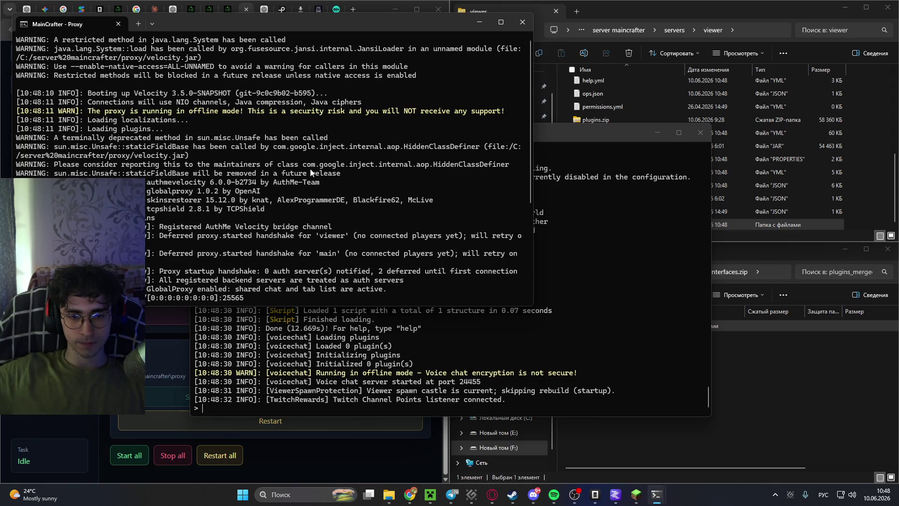
scroll(482, 263, "up", 10)
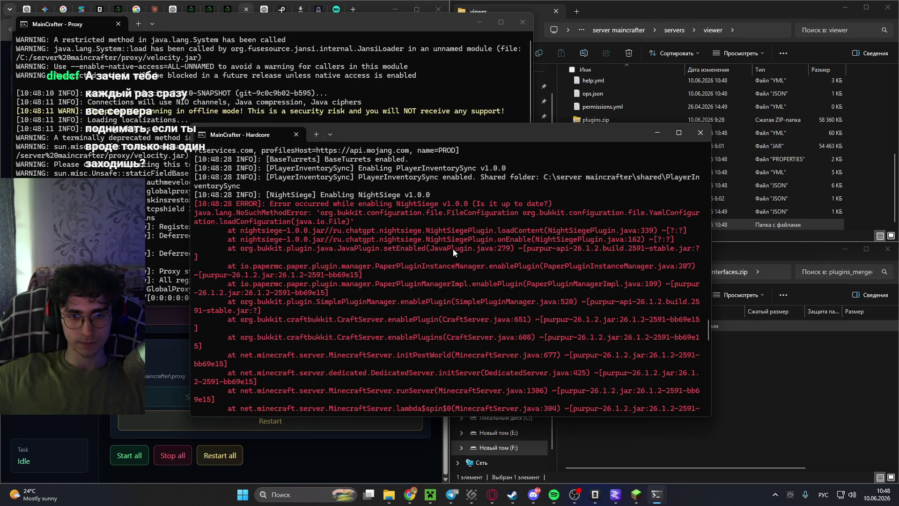
scroll(449, 247, "down", 1)
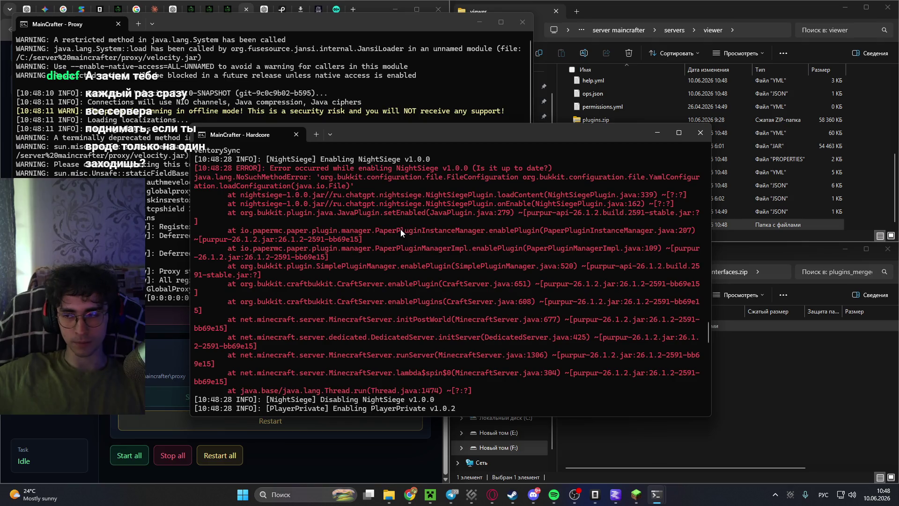
Select and copy the full NightSiege error stack trace from the console.
mouse_move(193, 169)
left_mouse_down()
mouse_move(346, 285)
mouse_move(481, 370)
mouse_move(479, 396)
mouse_move(468, 201)
left_mouse_up()
left_click(485, 388)
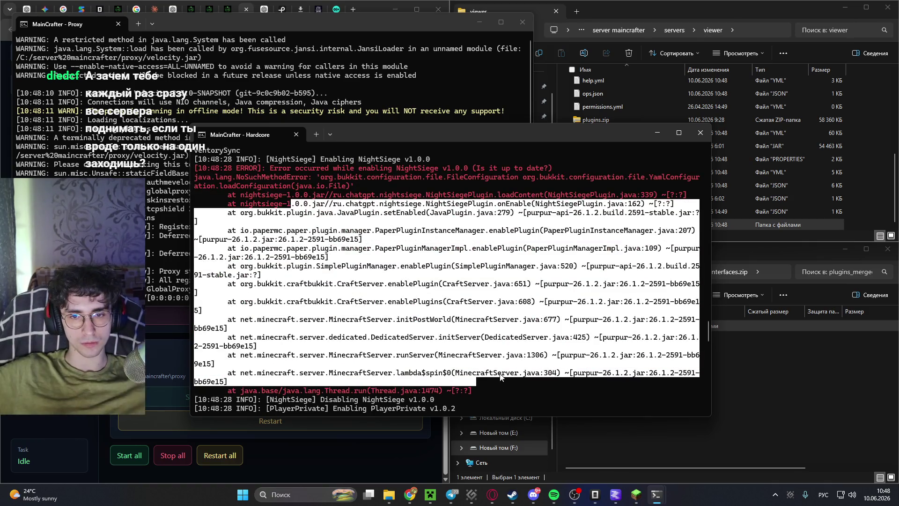
mouse_move(375, 328)
left_mouse_down()
mouse_move(487, 386)
mouse_move(421, 356)
mouse_move(281, 183)
mouse_move(196, 172)
left_mouse_up()
key("ctrl+c")
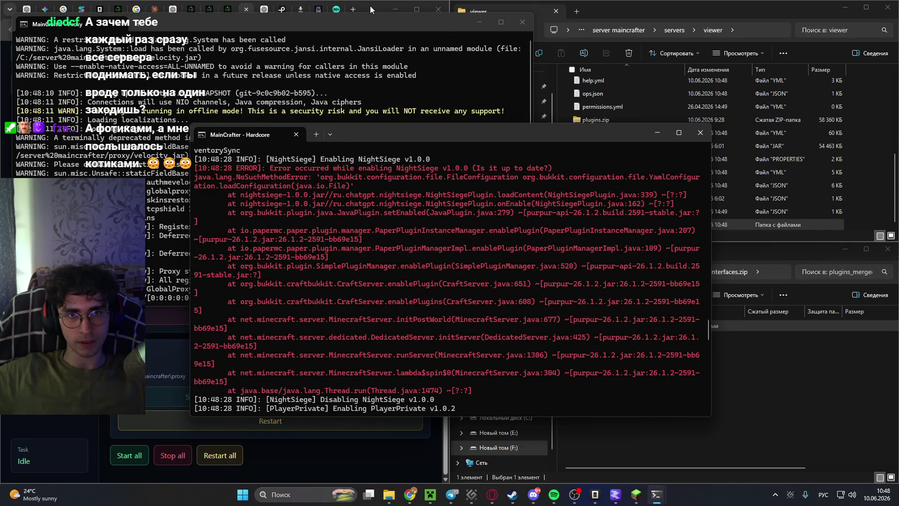
Bring up the NightSiege ChatGPT conversation and move the Hardcore console off the chat.
key("alt+Tab")
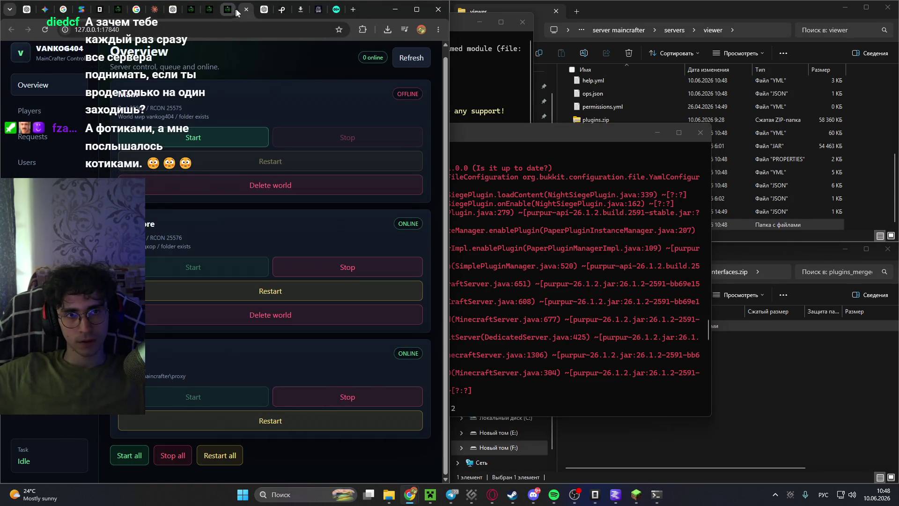
left_click(264, 10)
left_click(623, 349)
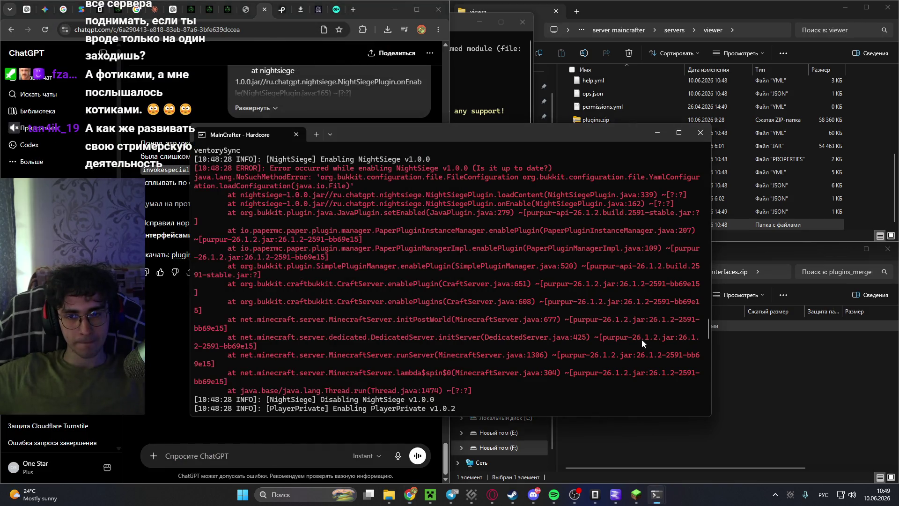
scroll(479, 239, "up", 2)
left_click_drag(400, 133, 518, 140)
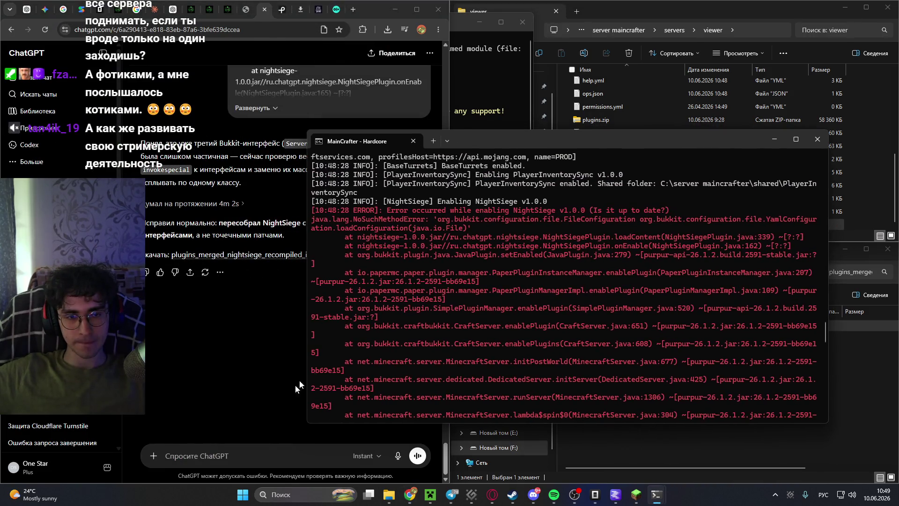
Paste the NightSiege error log into the ChatGPT message with an 'опять ошибка' line above it.
left_click(261, 456)
type("со")
key("BackSpace")
key("BackSpace")
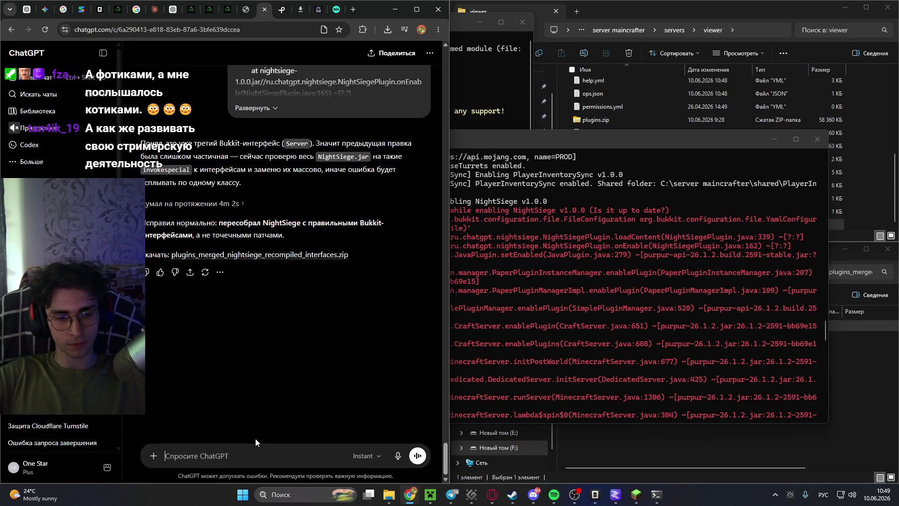
key("ctrl+v")
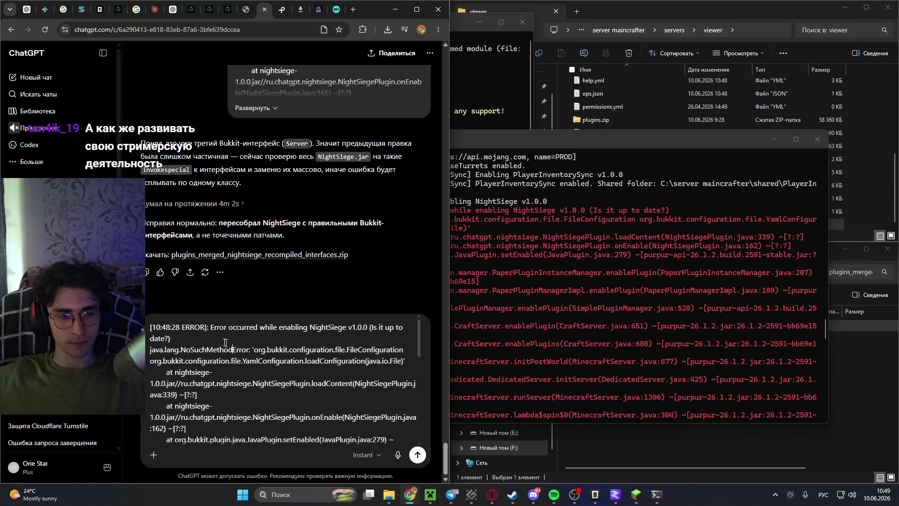
scroll(152, 319, "down", 5)
scroll(150, 328, "up", 5)
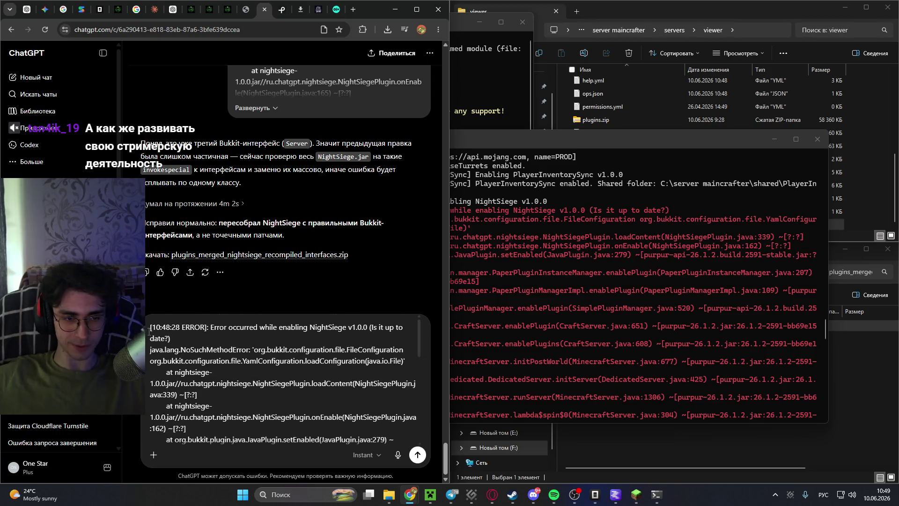
scroll(150, 328, "down", 5)
scroll(149, 330, "up", 5)
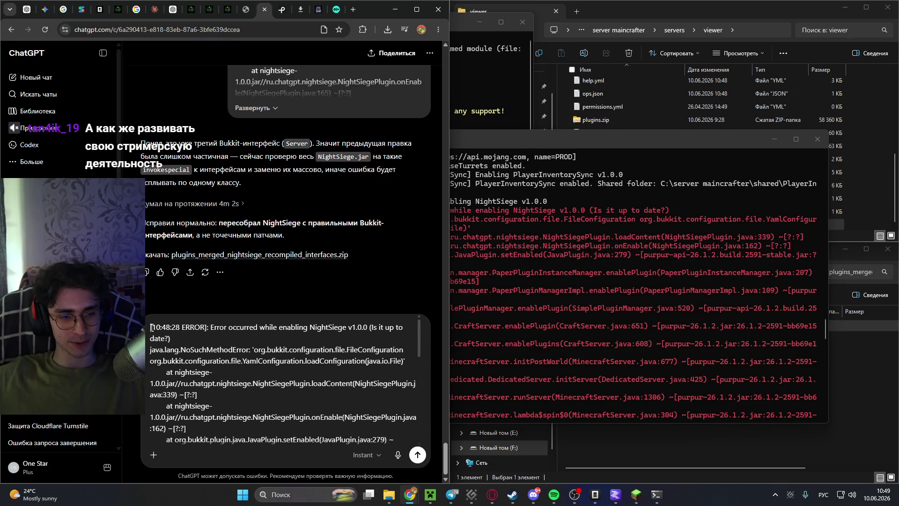
key("shift+Return")
type("опять оши")
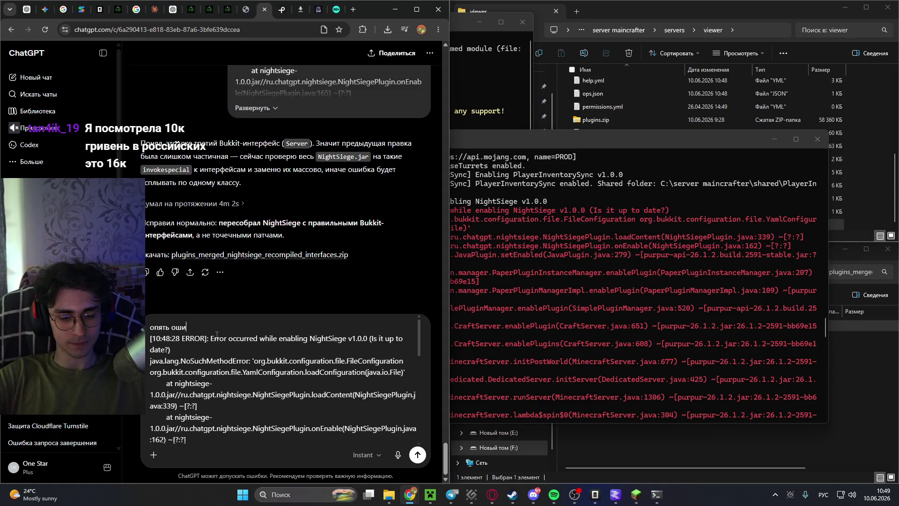
type("бка")
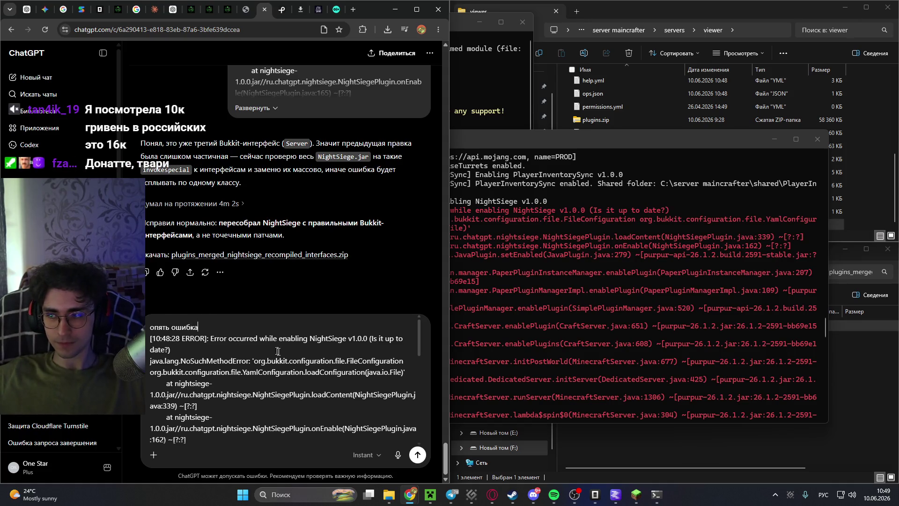
Attach the recompiled plugins zip from drive F: and send the message.
mouse_move(387, 497)
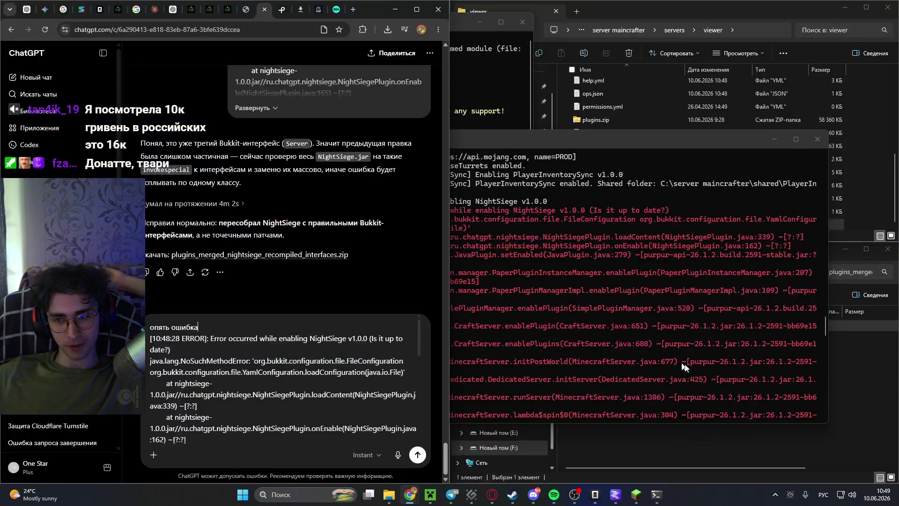
left_click(867, 373)
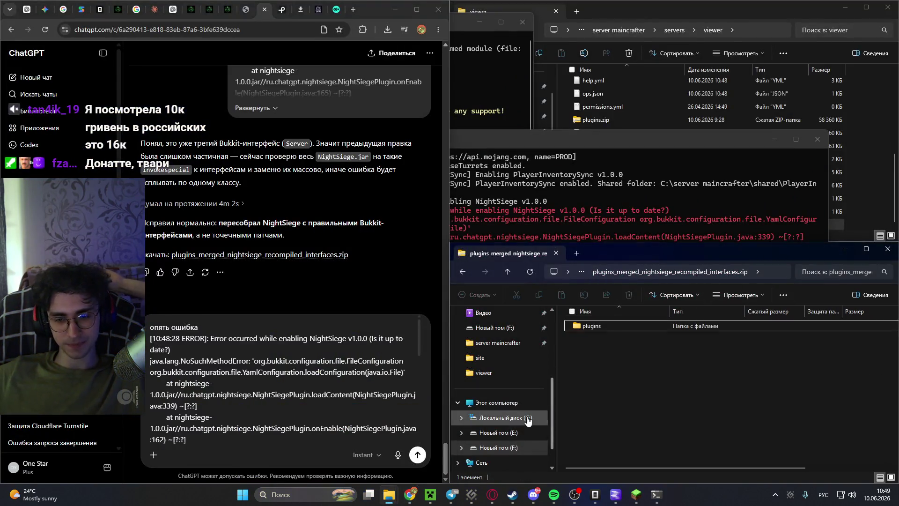
scroll(511, 427, "down", 1)
left_click(500, 417)
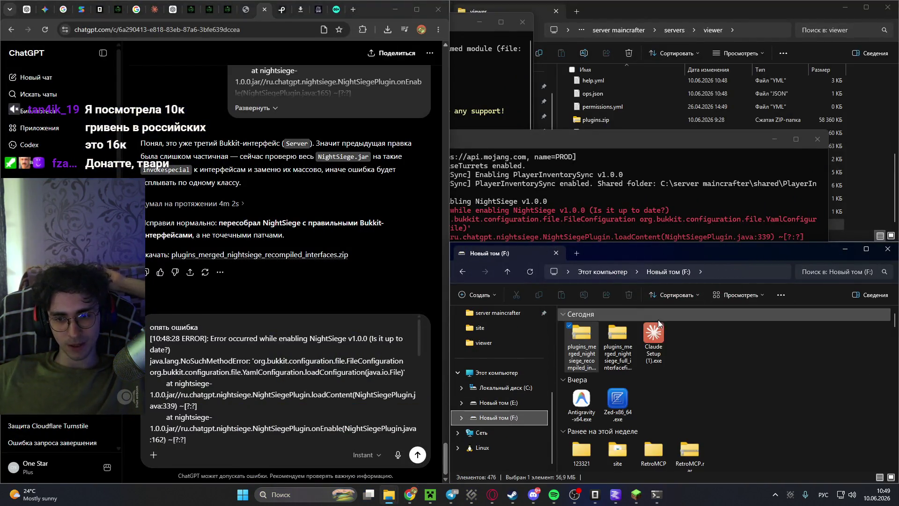
mouse_move(583, 335)
left_mouse_down()
mouse_move(278, 407)
mouse_move(286, 356)
left_mouse_up()
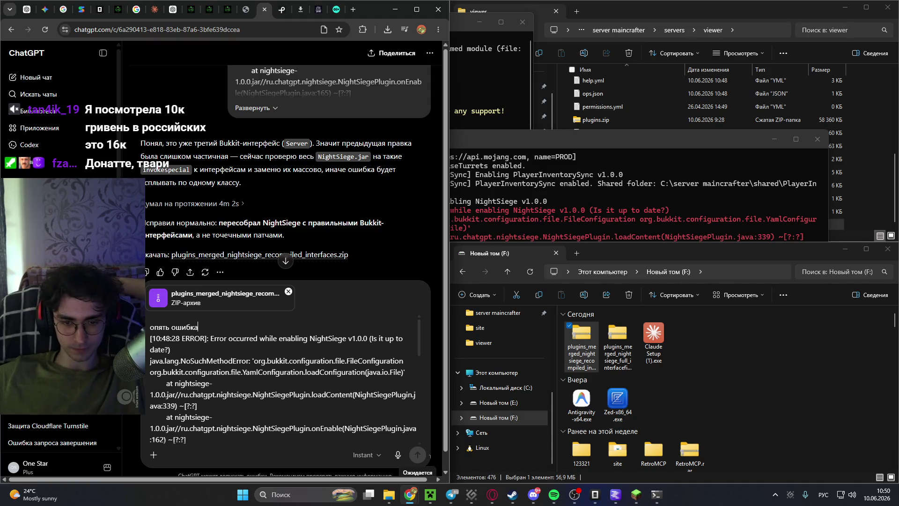
left_click(417, 455)
left_click(247, 11)
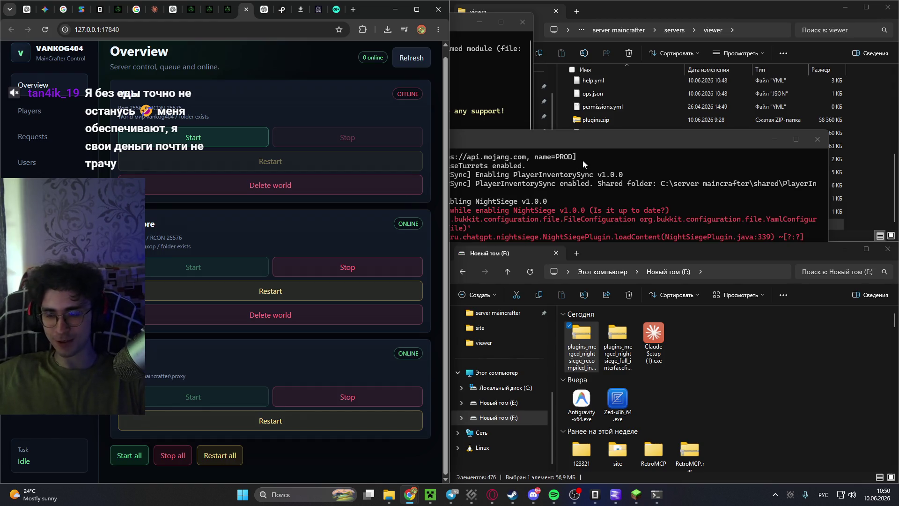
Check the Proxy and Hardcore consoles, then download plugins_merged_nightsiege_yamlfix.zip from ChatGPT's reply.
left_click(458, 26)
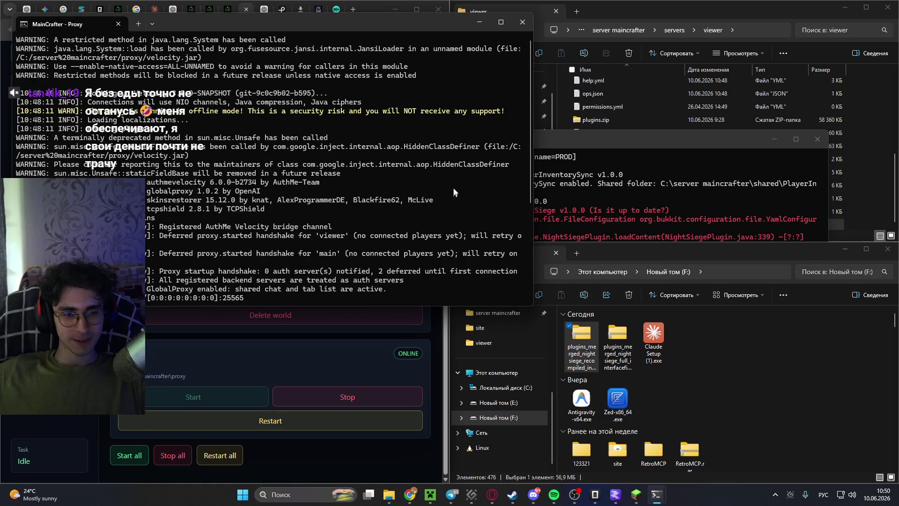
left_click(670, 164)
left_click(246, 9)
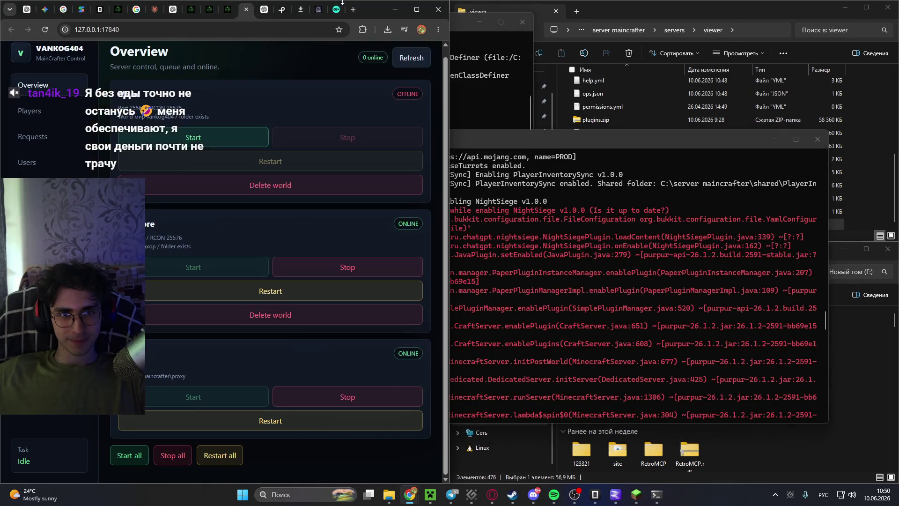
left_click(264, 10)
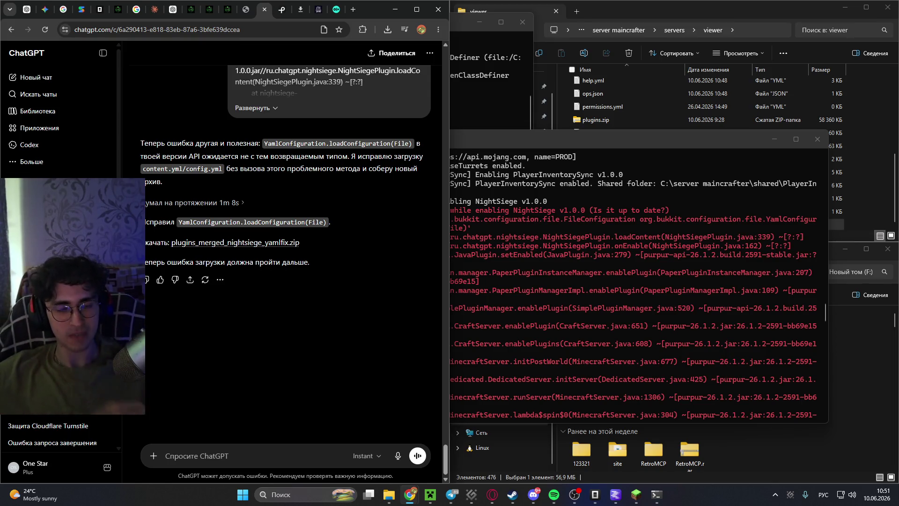
left_click(241, 244)
Save plugins_merged_nightsiege_yamlfix.zip and open the archive in File Explorer.
left_click(463, 348)
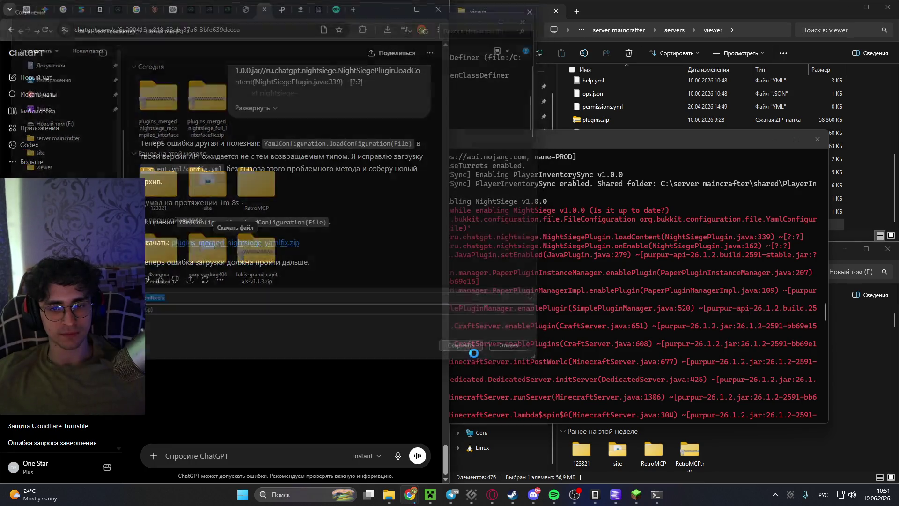
left_click(387, 30)
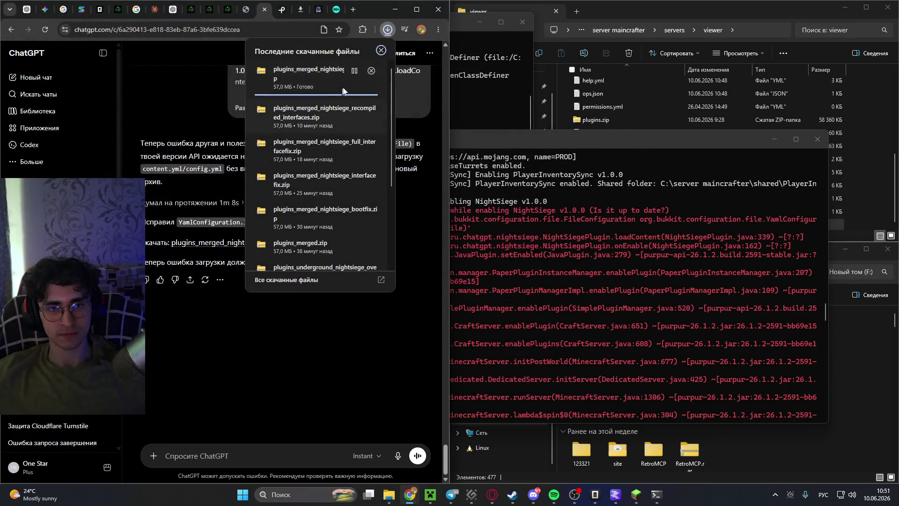
left_click(354, 71)
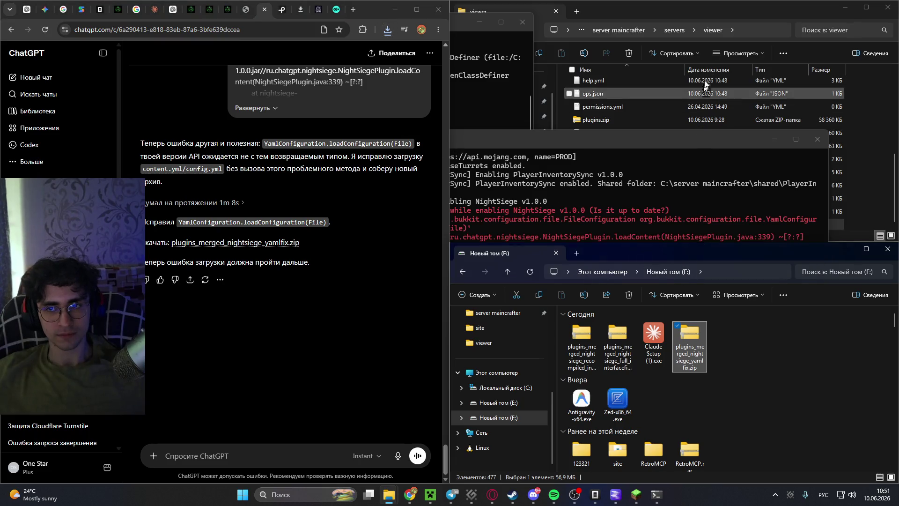
left_click(740, 18)
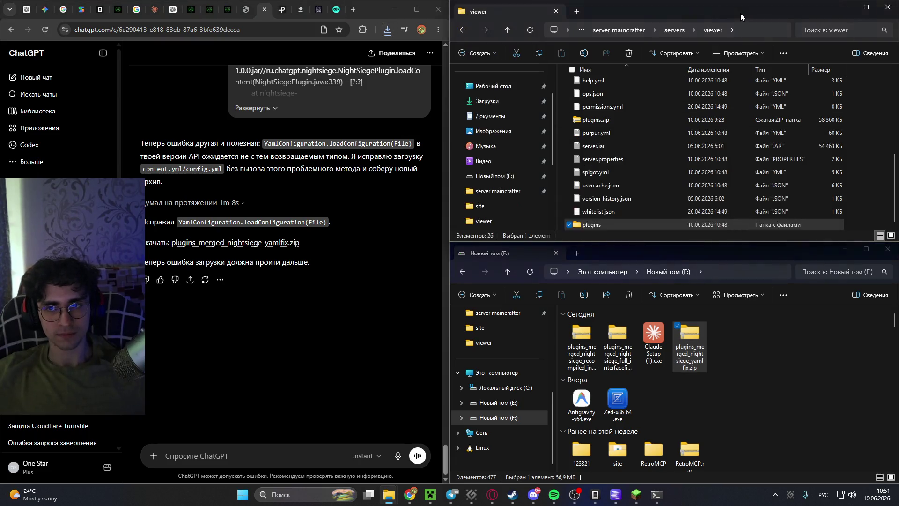
left_click(529, 272)
left_click(585, 351)
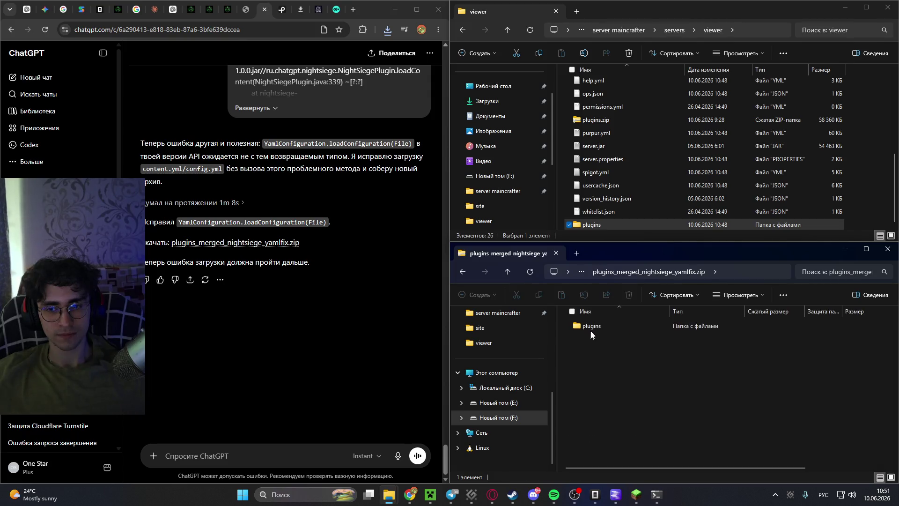
left_click(594, 328)
Close all the Windows Terminal server windows from the taskbar.
scroll(702, 140, "up", 5)
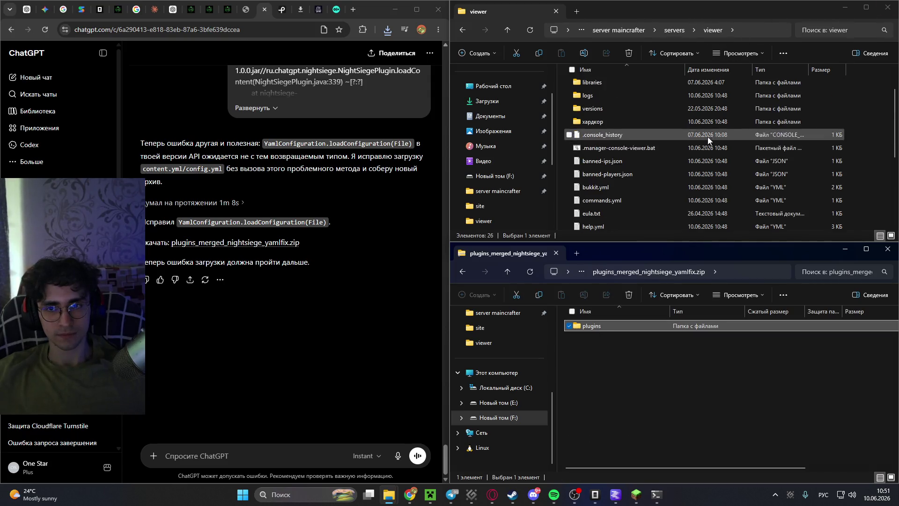
right_click(656, 494)
left_click(647, 469)
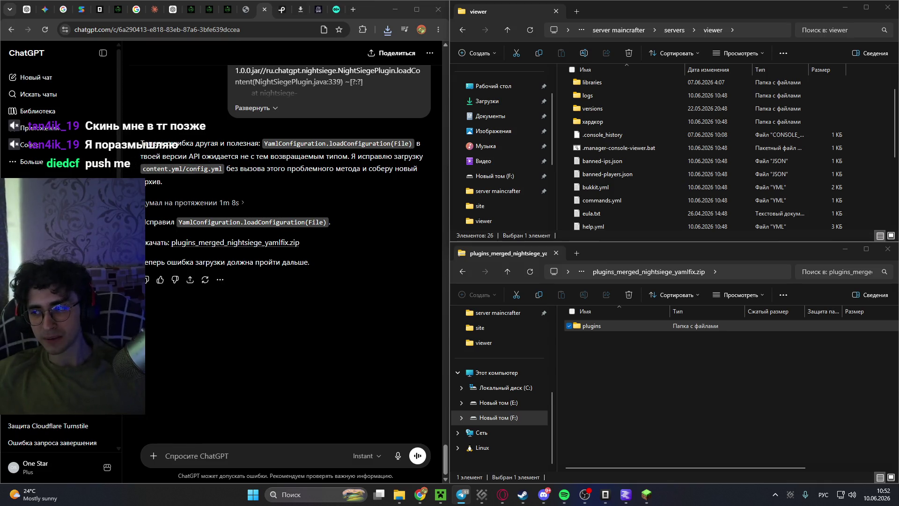
Delete viewer's old plugins folder and paste in the plugins folder from the archive.
scroll(643, 134, "up", 2)
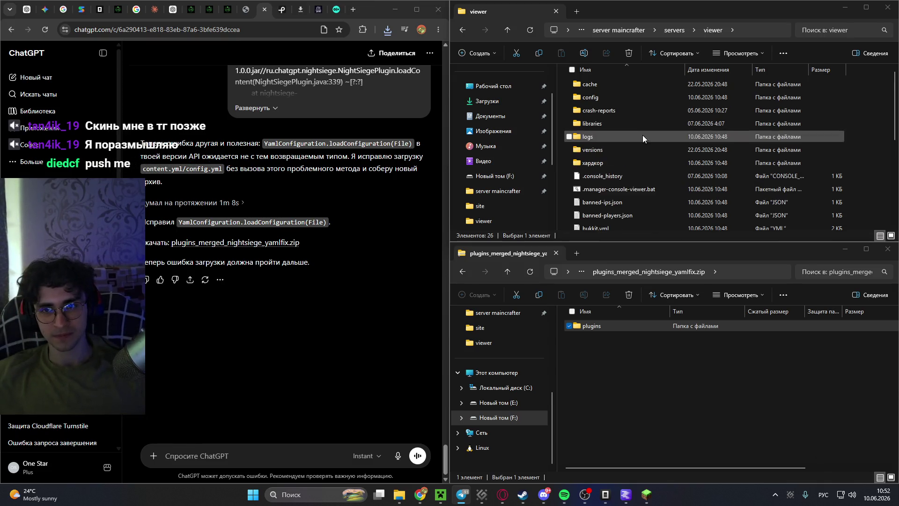
left_click(530, 30)
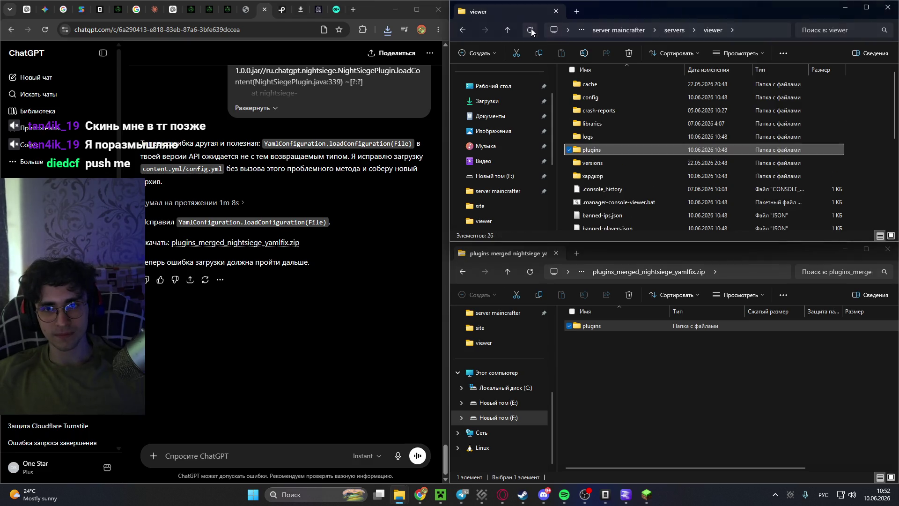
left_click(592, 150)
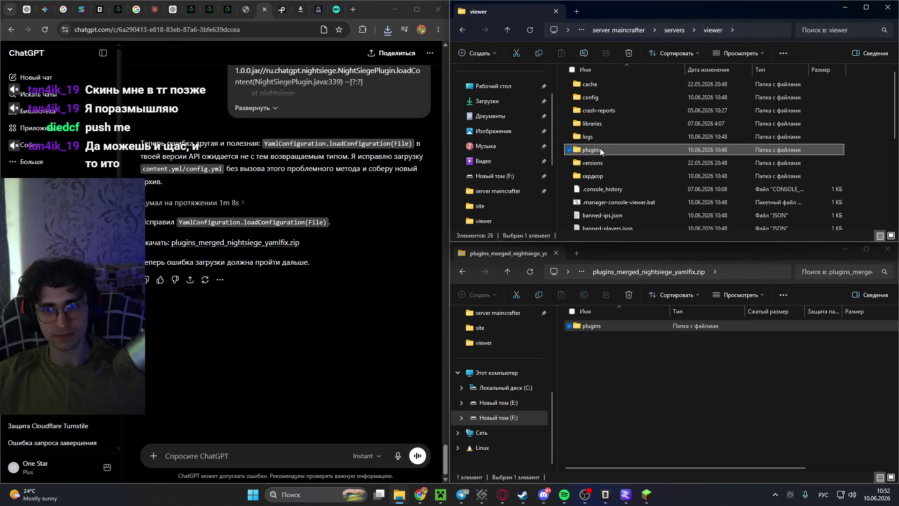
key("Delete")
key("alt+Tab")
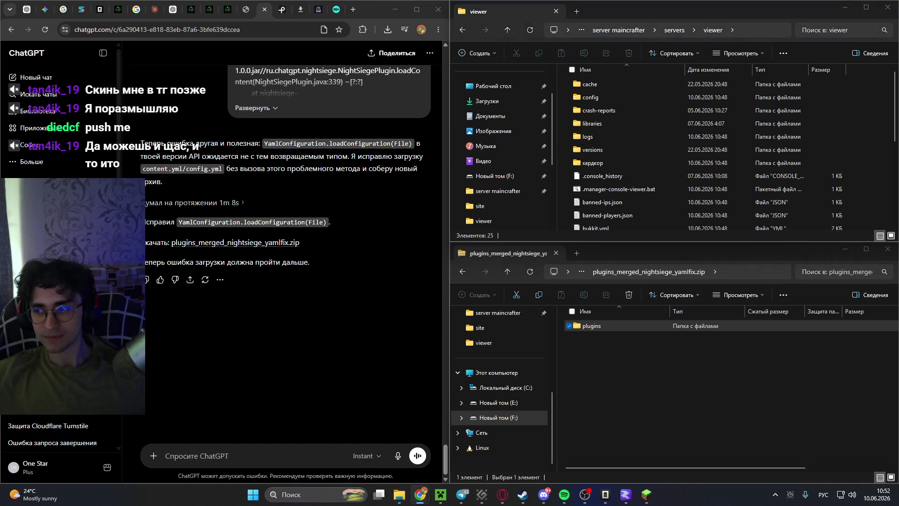
left_click(861, 144)
key("ctrl+v")
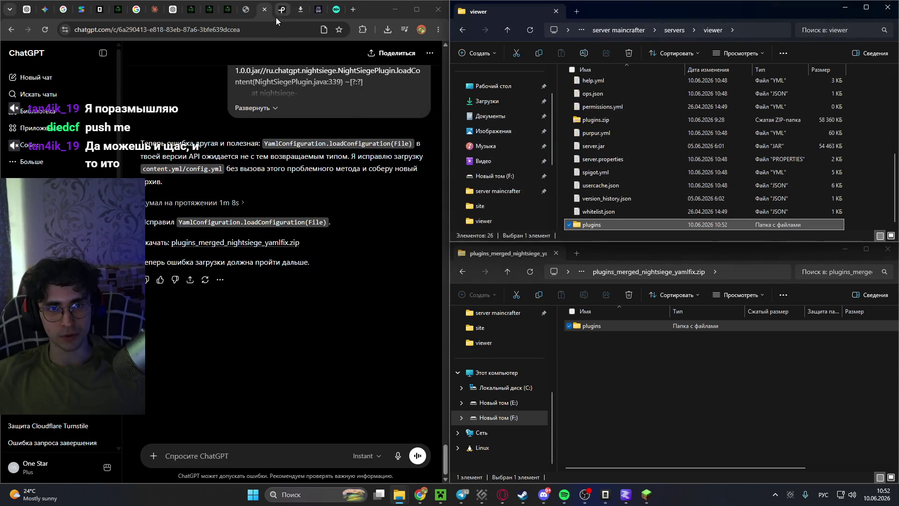
left_click(246, 9)
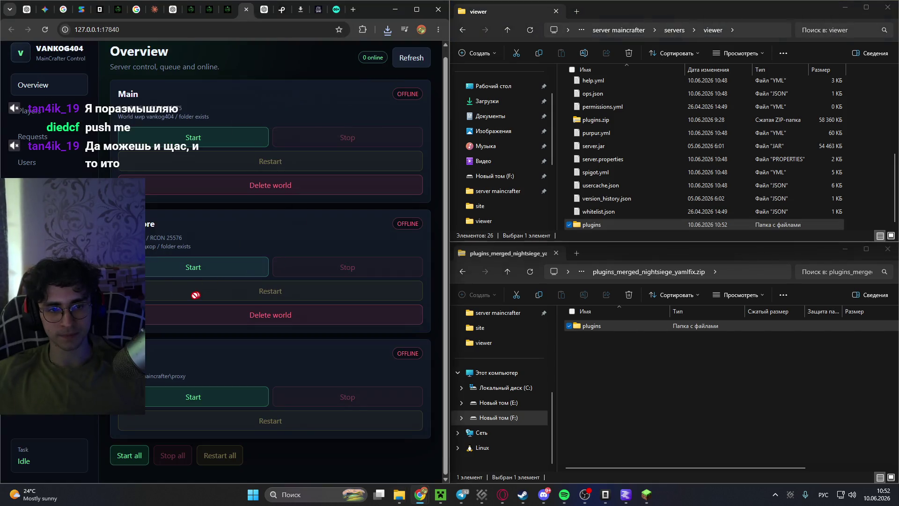
Refresh the server overview and start the proxy, then the Hardcore viewer server.
left_click(46, 31)
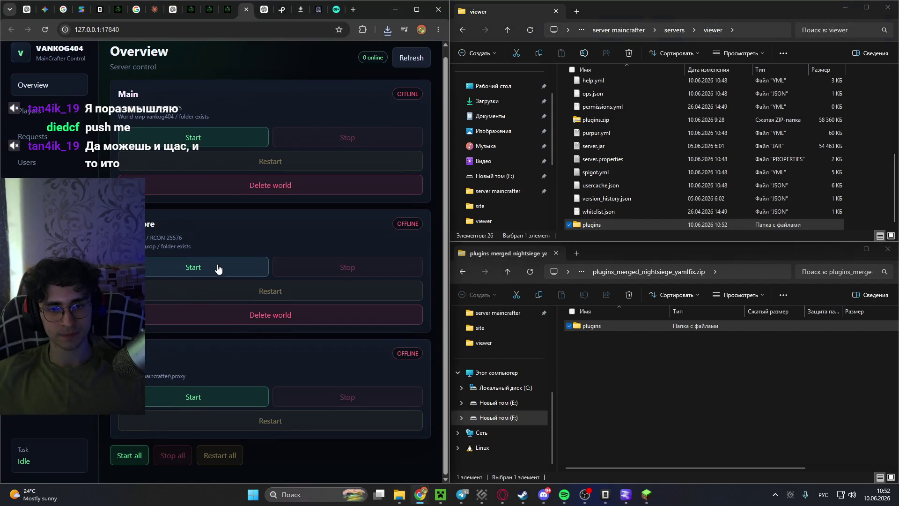
left_click(209, 399)
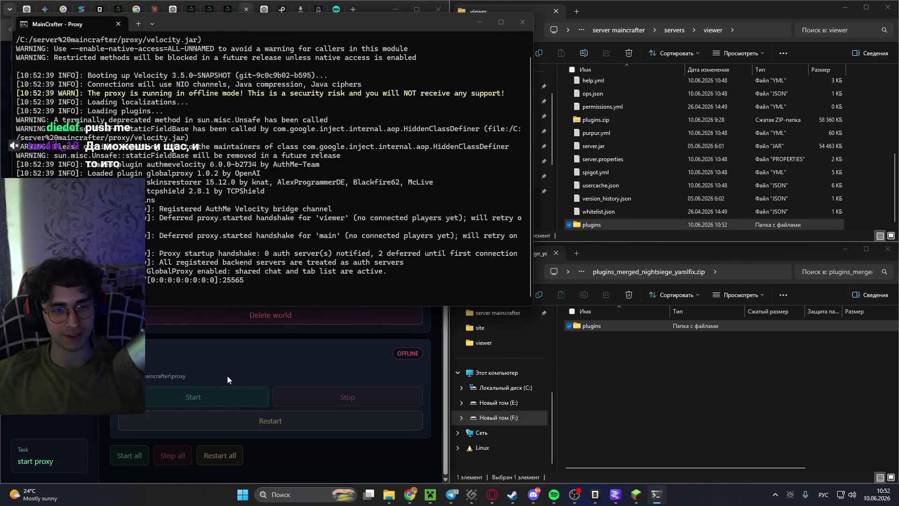
left_click(226, 367)
left_click(227, 270)
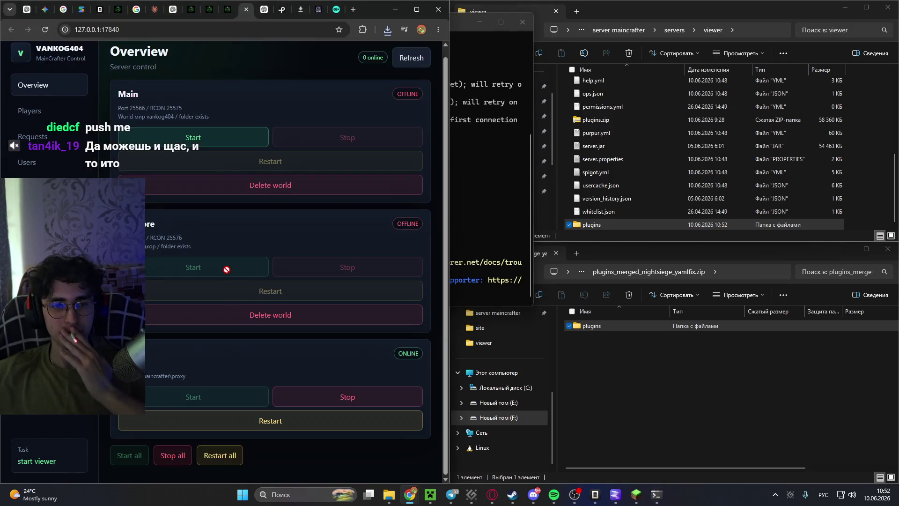
left_click(533, 494)
left_click(205, 89)
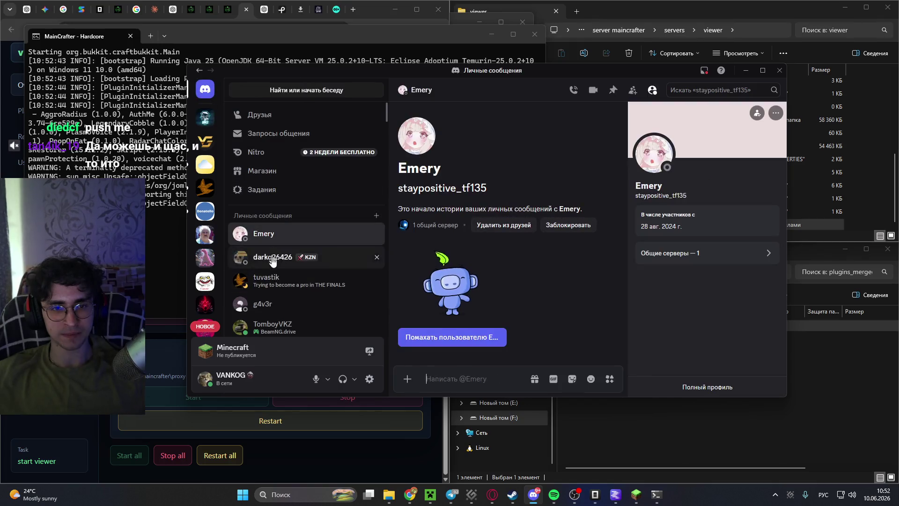
Copy the card number from the friend's Discord DM, then open clipboard history in Telegram.
left_click(281, 226)
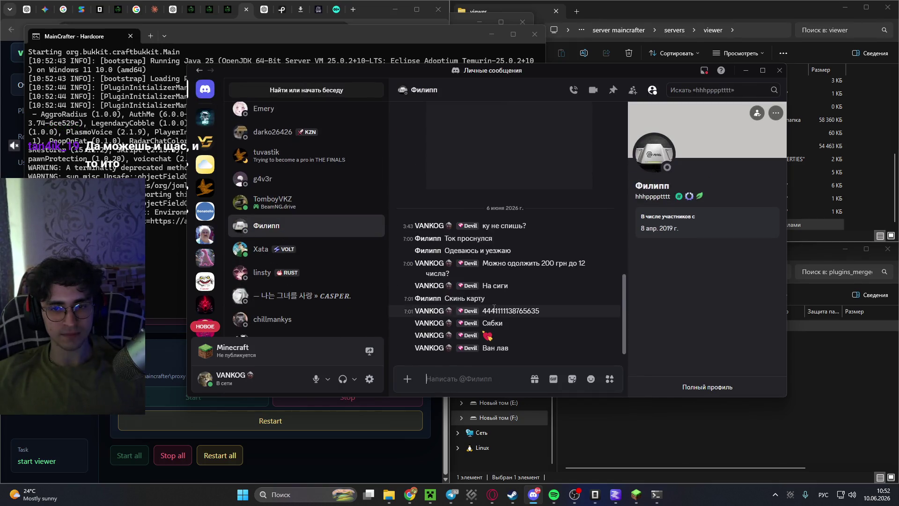
scroll(499, 309, "up", 10)
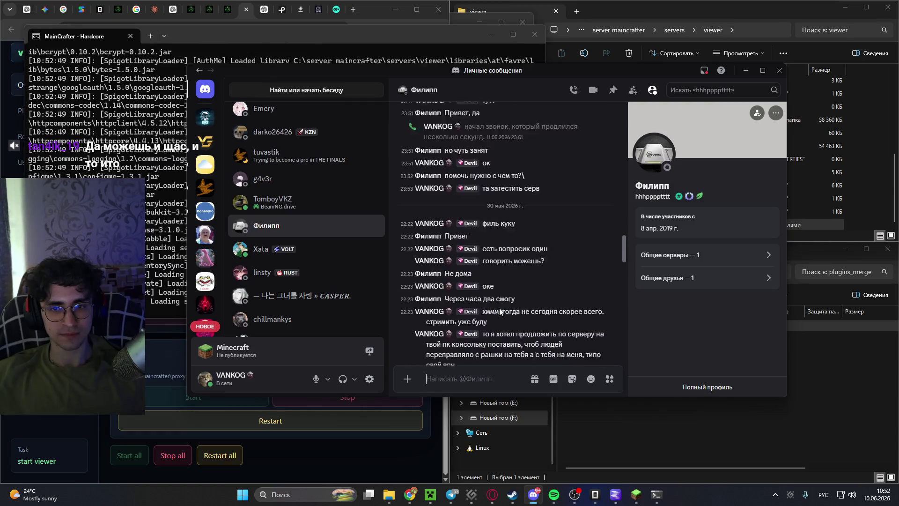
scroll(499, 308, "down", 10)
double_click(504, 311)
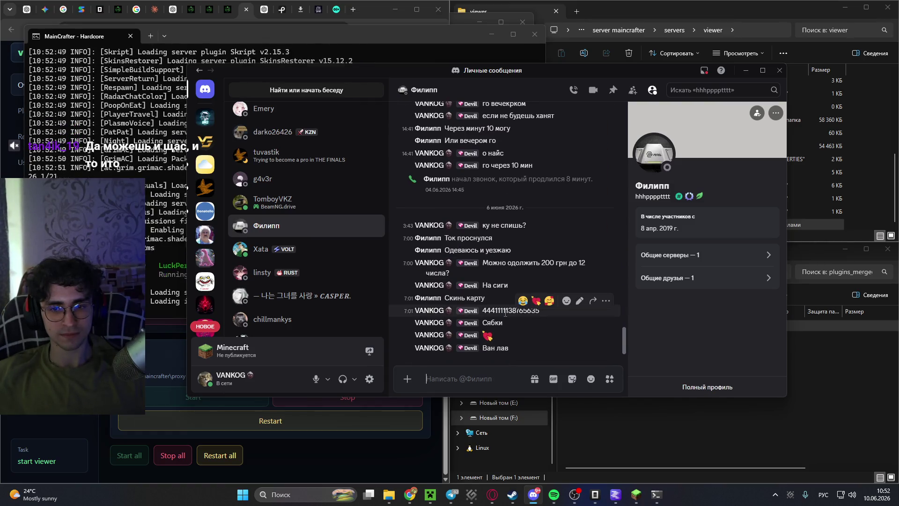
right_click(505, 311)
left_click(543, 143)
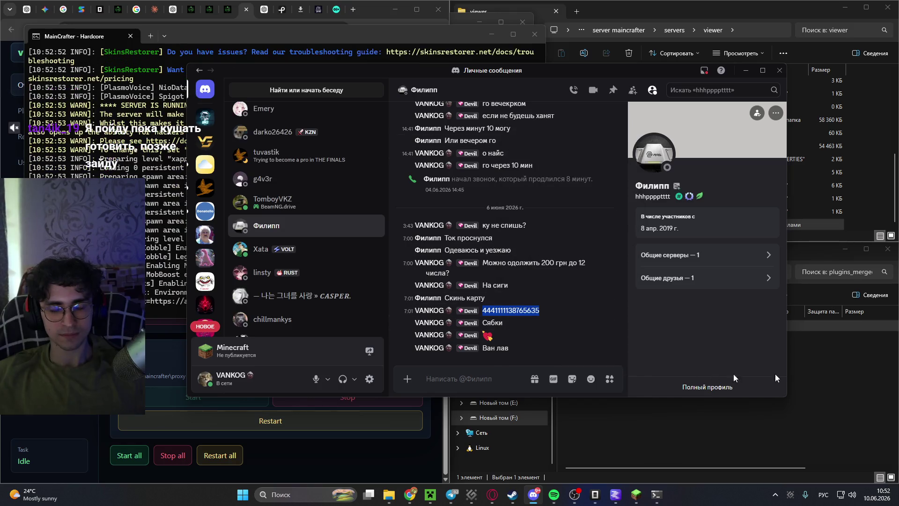
left_click(453, 495)
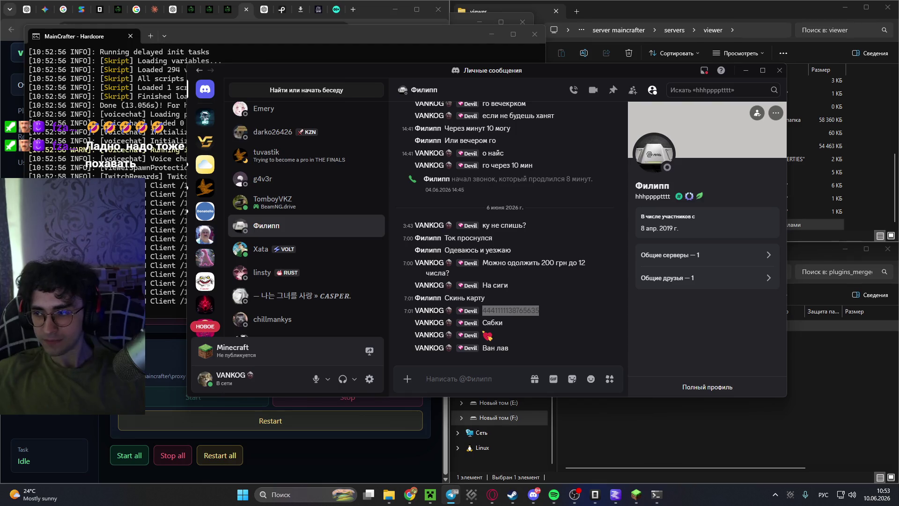
key("super+v")
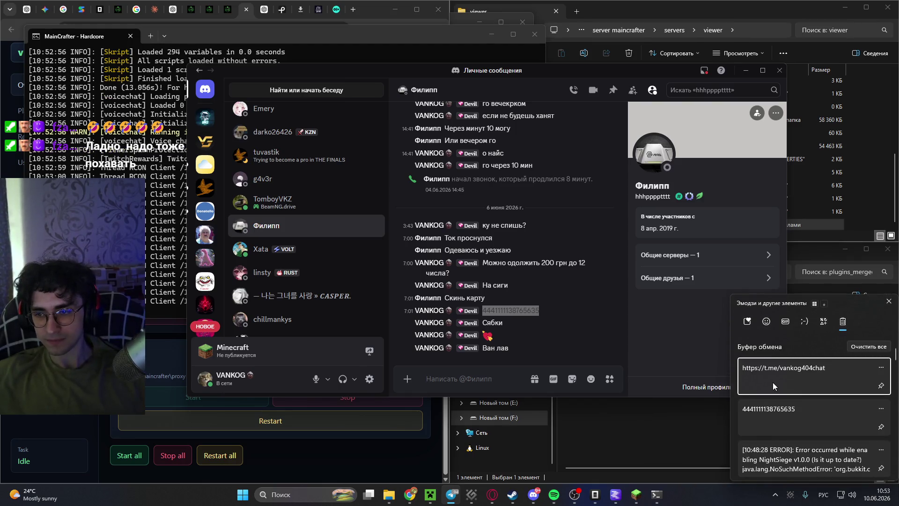
Make the copied card number the current clipboard item and start a search in a new Chrome tab.
left_click(774, 412)
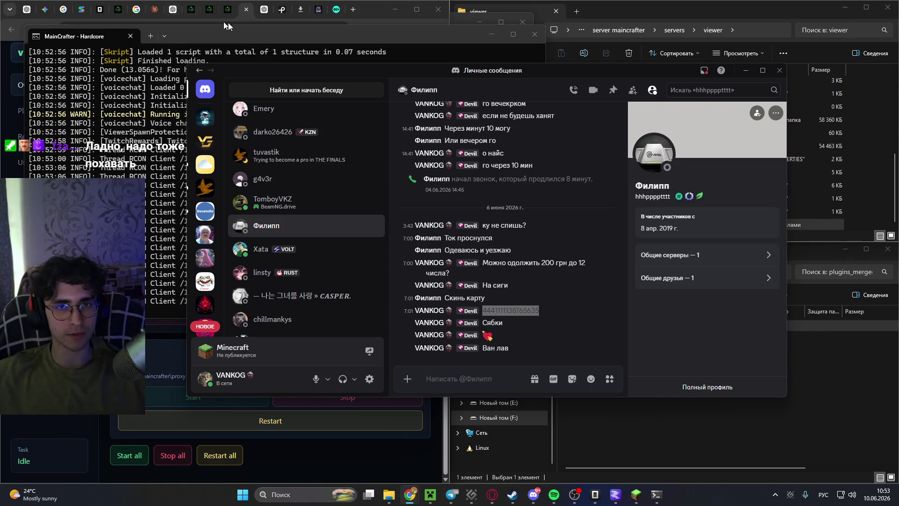
left_click(350, 8)
type("и")
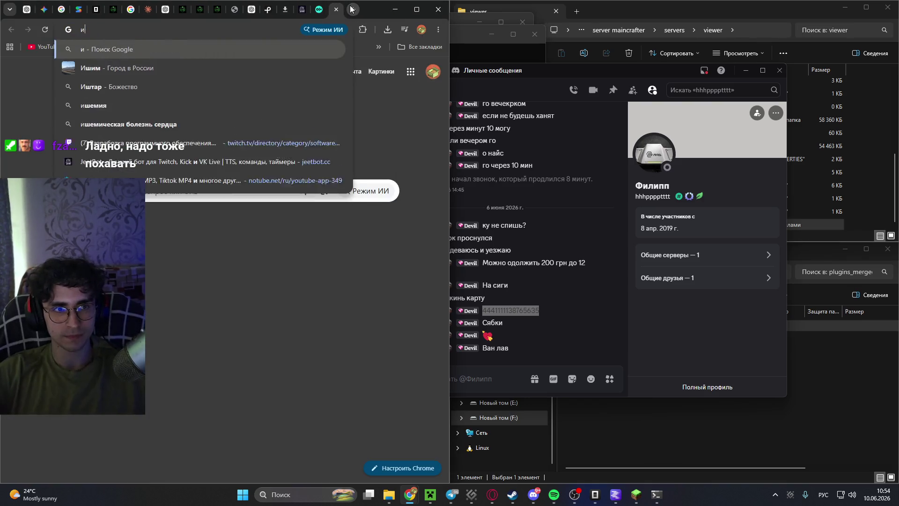
type("шим")
Go to the Binance futures page and sign in with a Google account.
key("BackSpace")
key("BackSpace")
key("BackSpace")
type("bin")
key("Return")
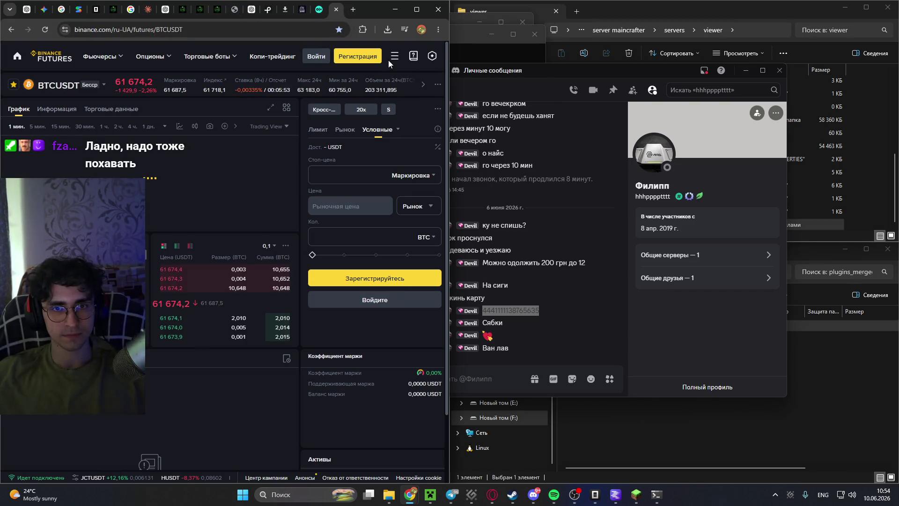
left_click(316, 57)
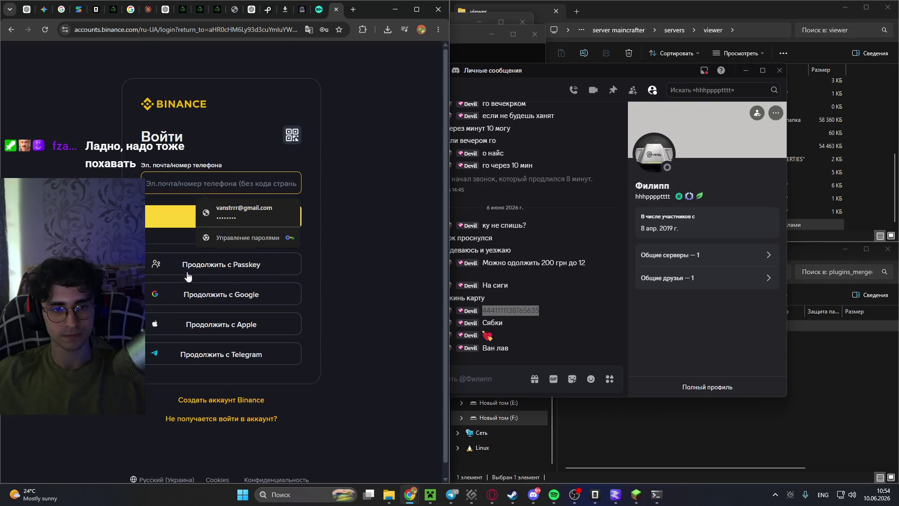
left_click(195, 295)
scroll(422, 262, "down", 1)
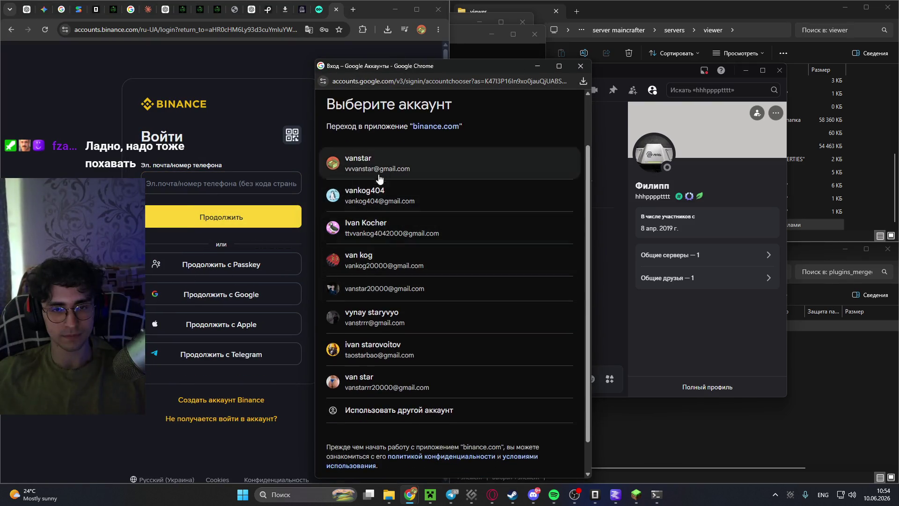
left_click(373, 314)
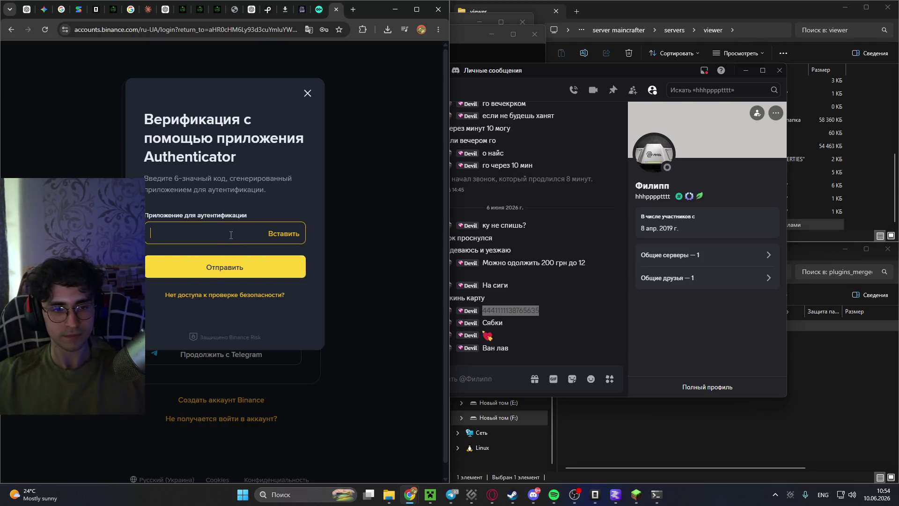
Request a Binance security-method reset, marking the authenticator and e-mail as unavailable.
left_click(220, 295)
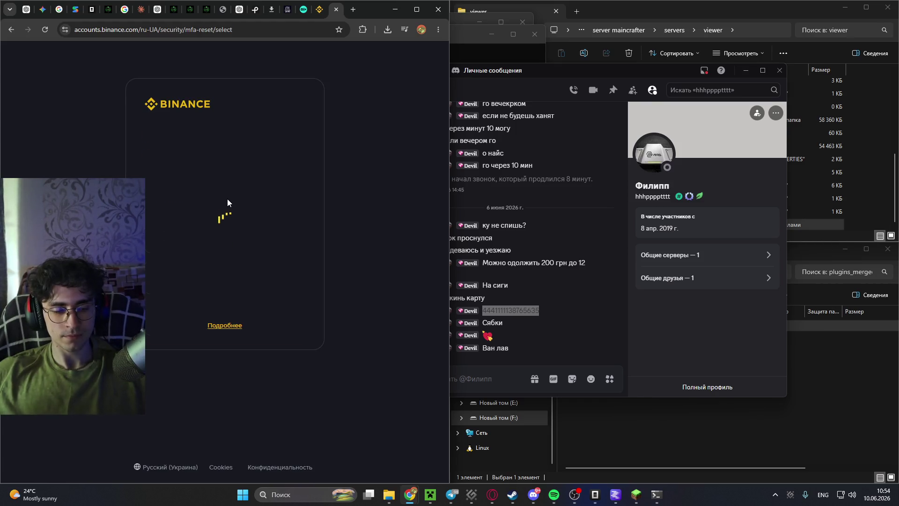
left_click(290, 238)
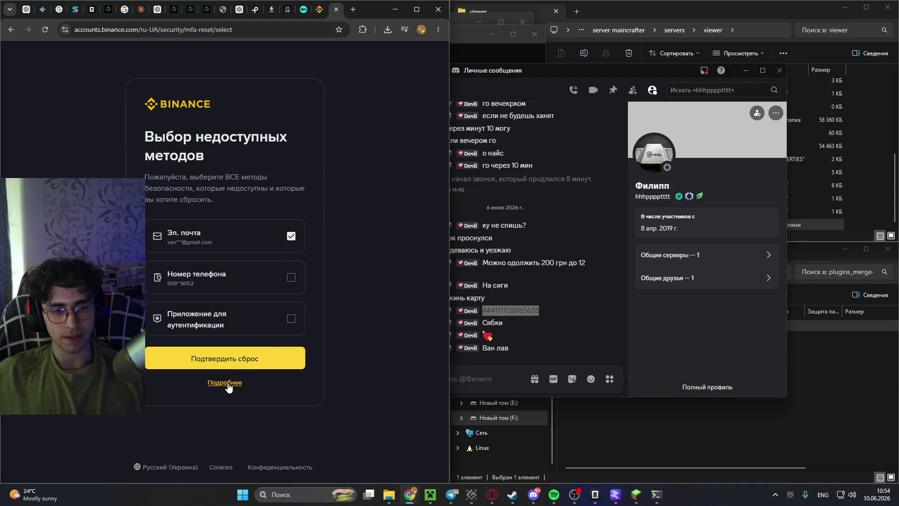
left_click(9, 35)
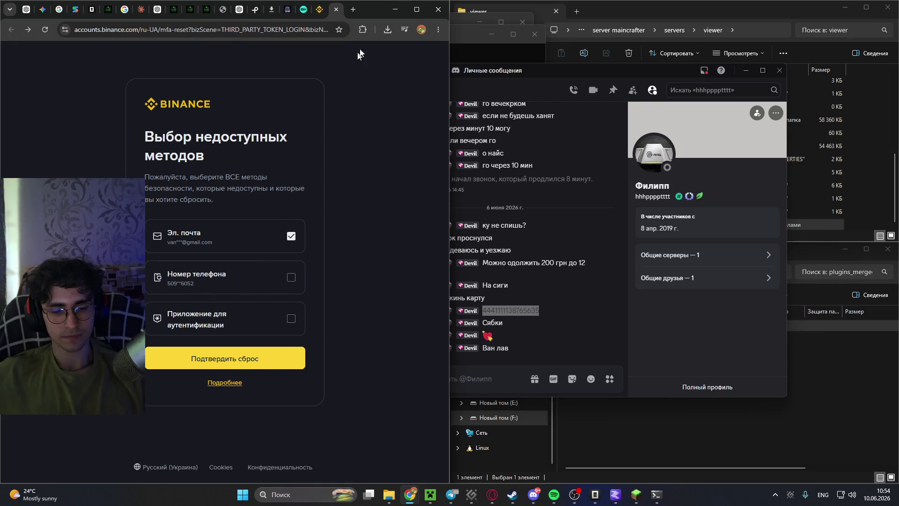
Close the Binance and OLX tabs, raise both Explorer windows, and show MainCrafter Control.
left_click(336, 10)
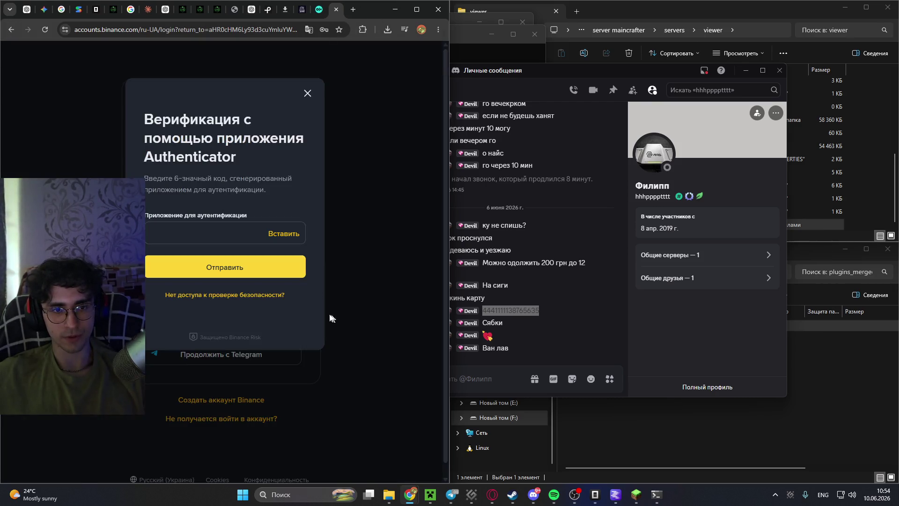
left_click(336, 13)
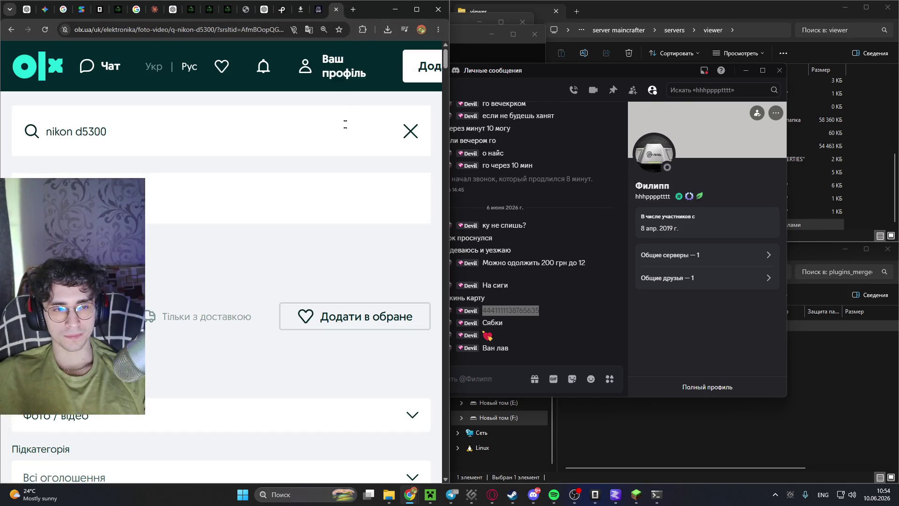
left_click(336, 10)
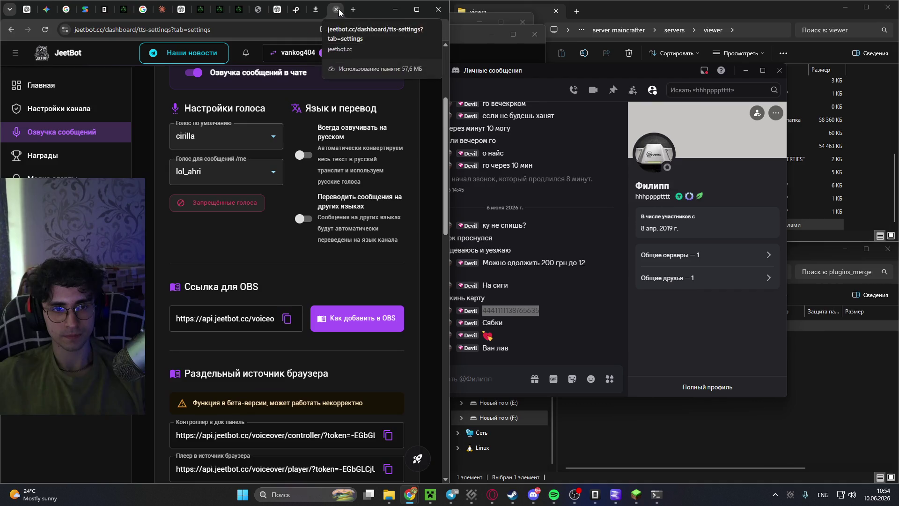
left_click(716, 452)
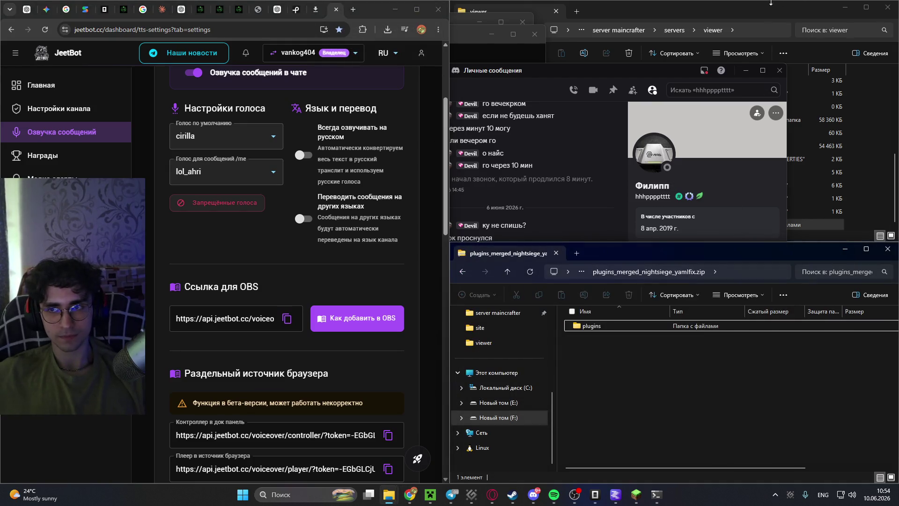
left_click(758, 15)
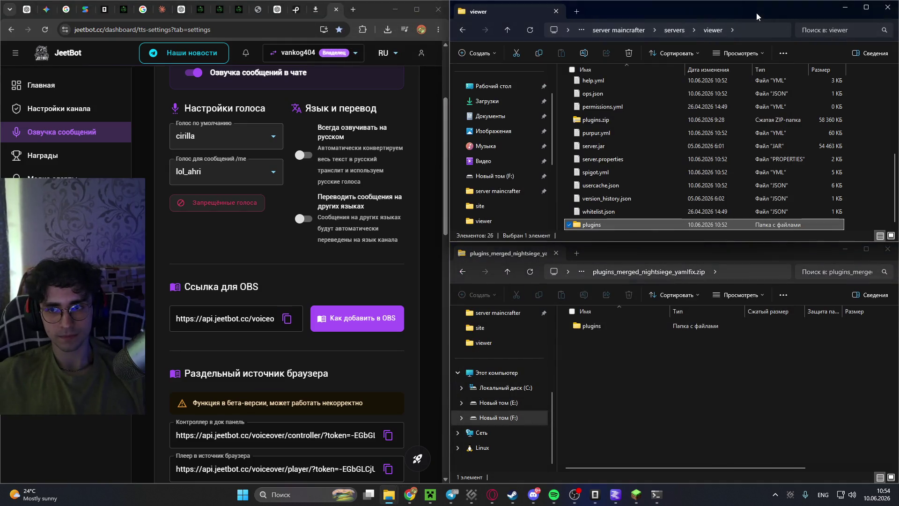
left_click(258, 10)
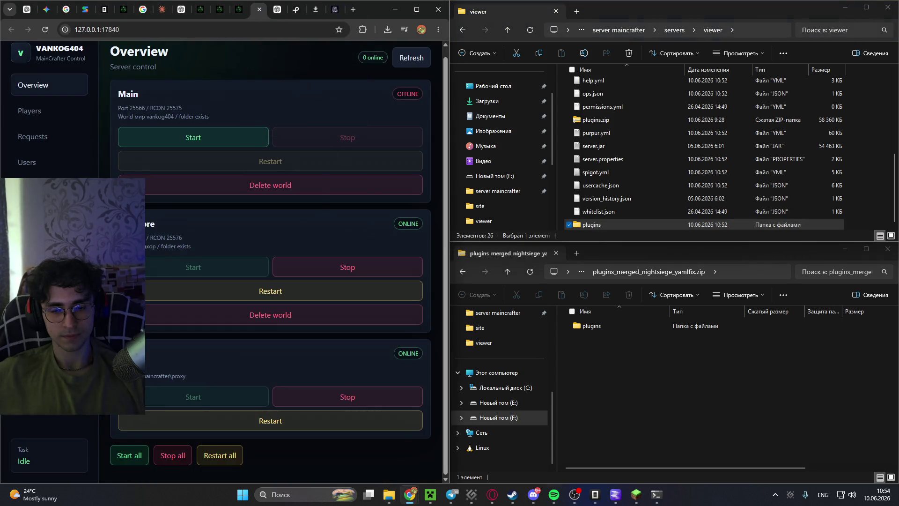
Copy the NightSiege NoSuchMethodError stack trace from the Hardcore console, then return to ChatGPT.
mouse_move(657, 495)
left_click(705, 447)
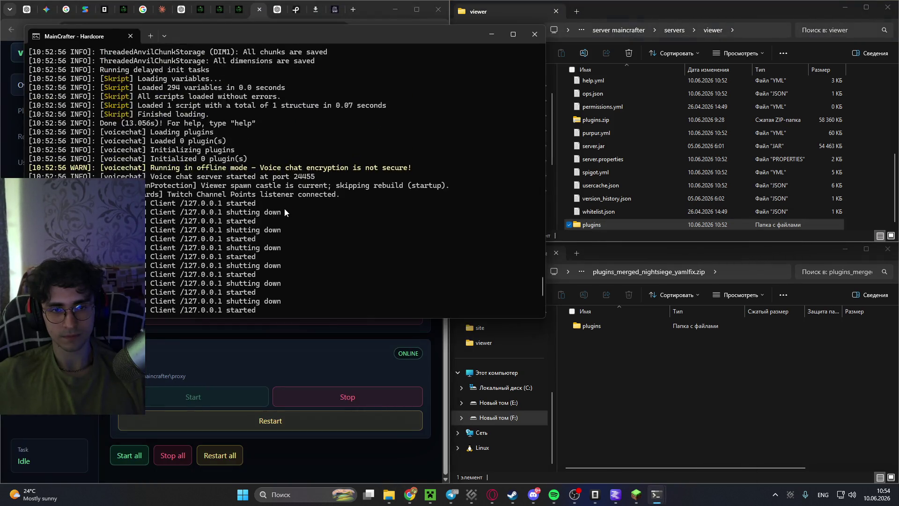
scroll(293, 215, "up", 8)
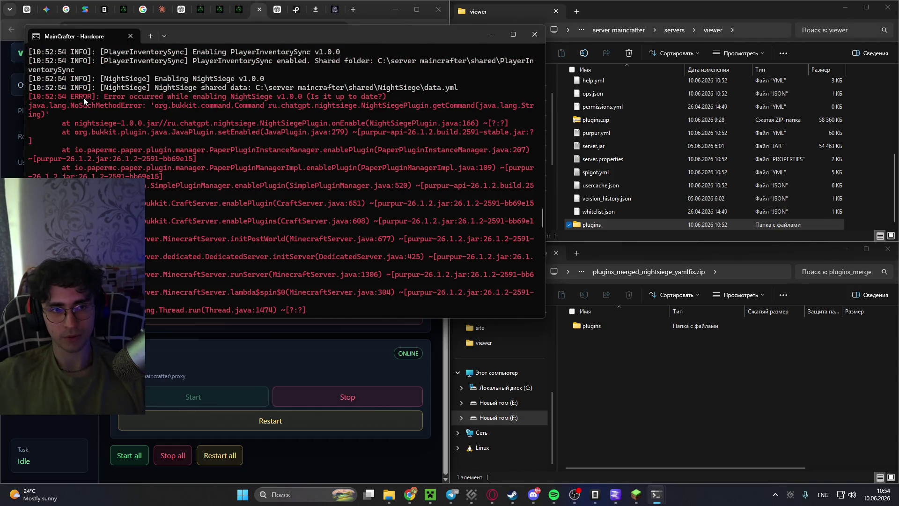
mouse_move(29, 96)
left_mouse_down()
mouse_move(265, 245)
mouse_move(311, 258)
mouse_move(249, 180)
mouse_move(55, 176)
left_mouse_up()
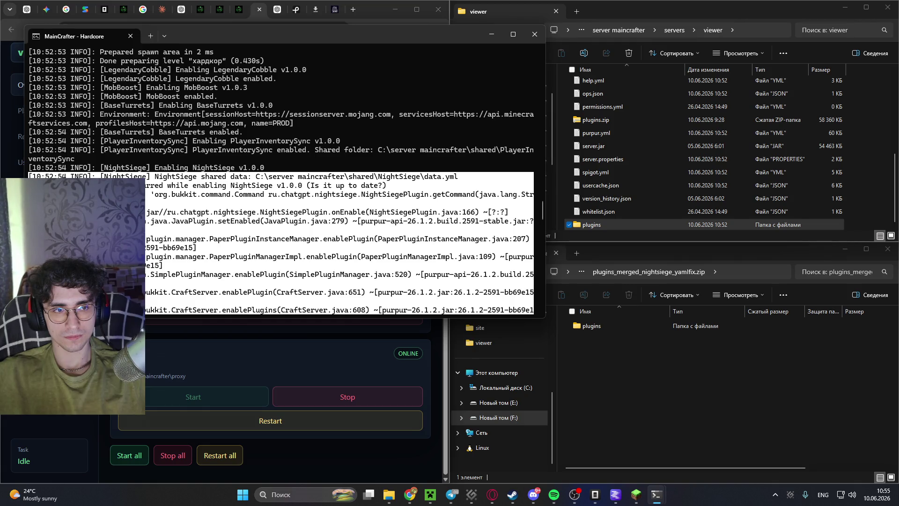
key("ctrl+c")
left_click(281, 10)
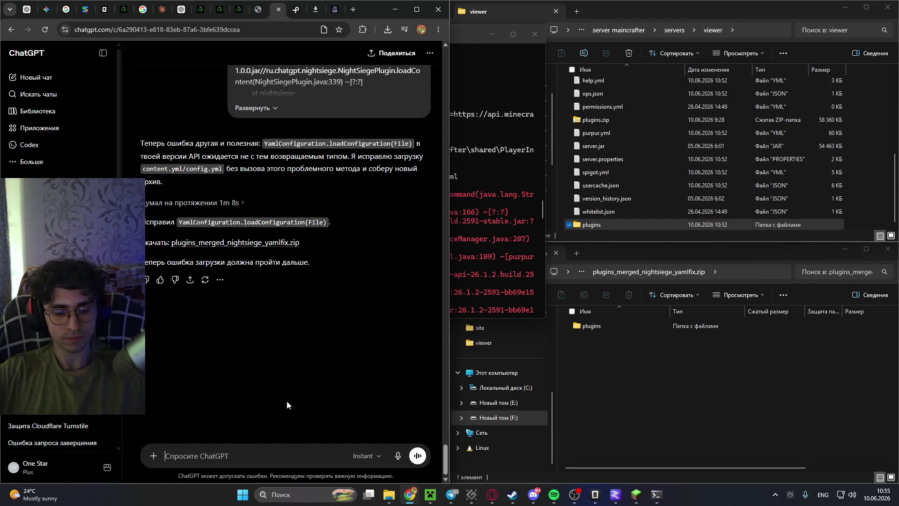
Ask in Russian why the error persists and the fixes fail, pasting the error log below.
key("alt+shift")
type("о")
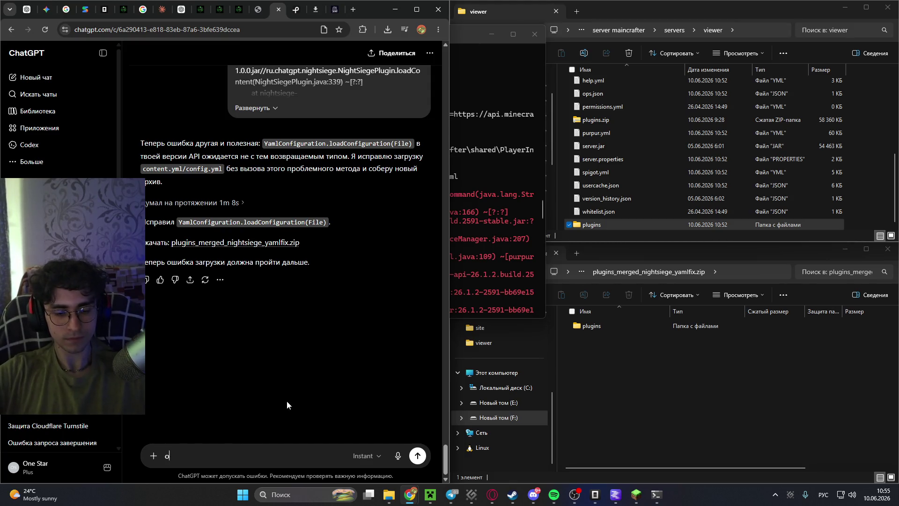
type("пять ошибка,")
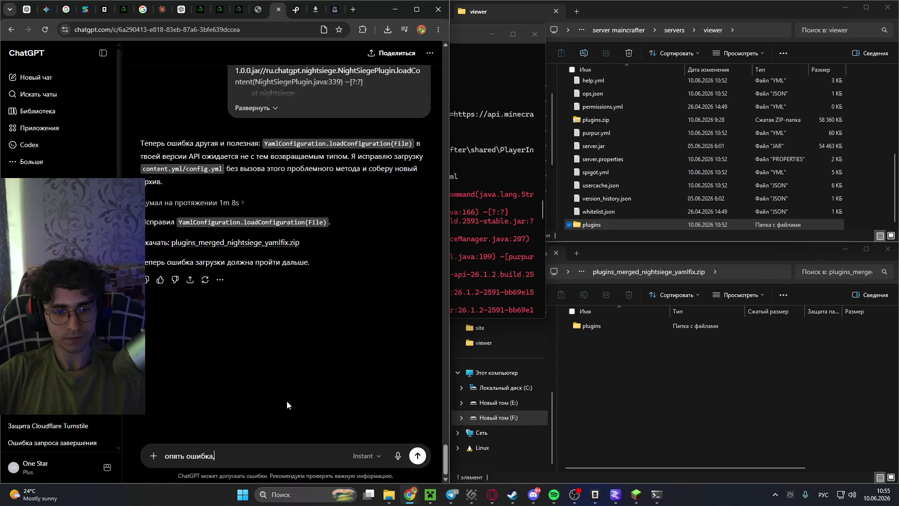
type(" в чем её причина")
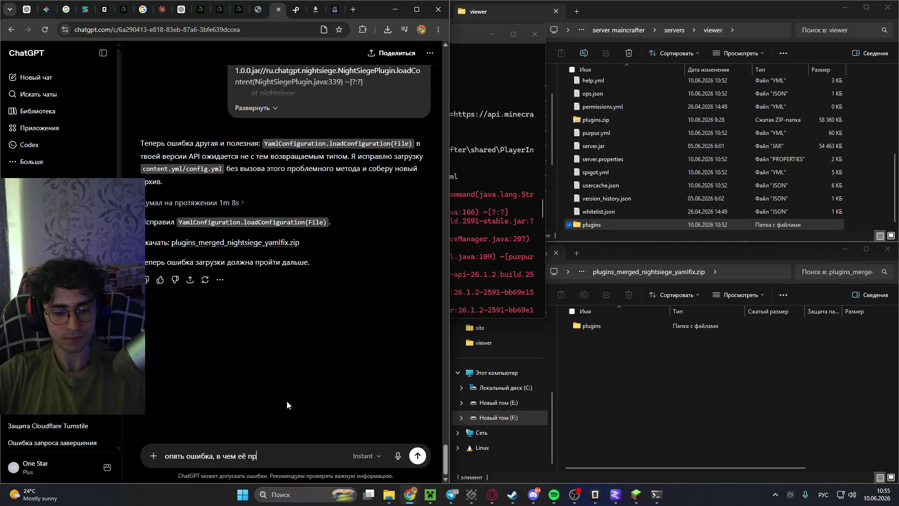
type(" и почем")
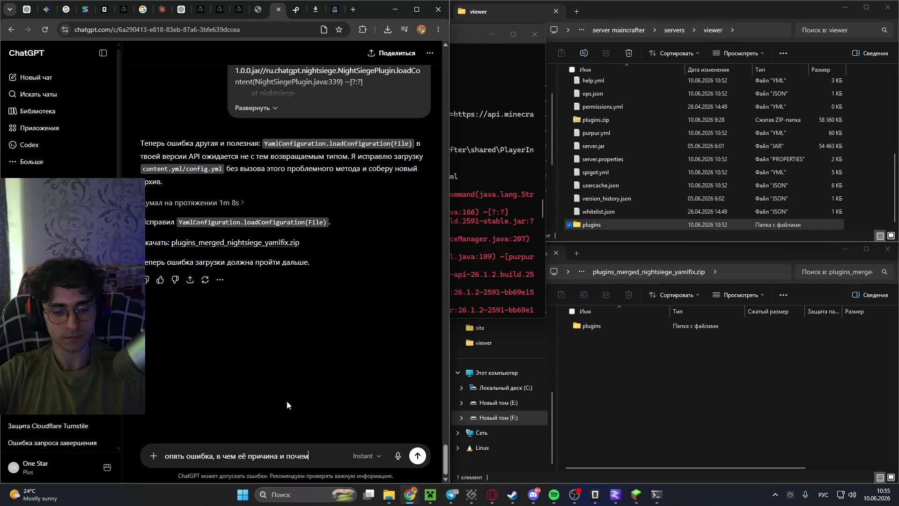
type("у твои исп")
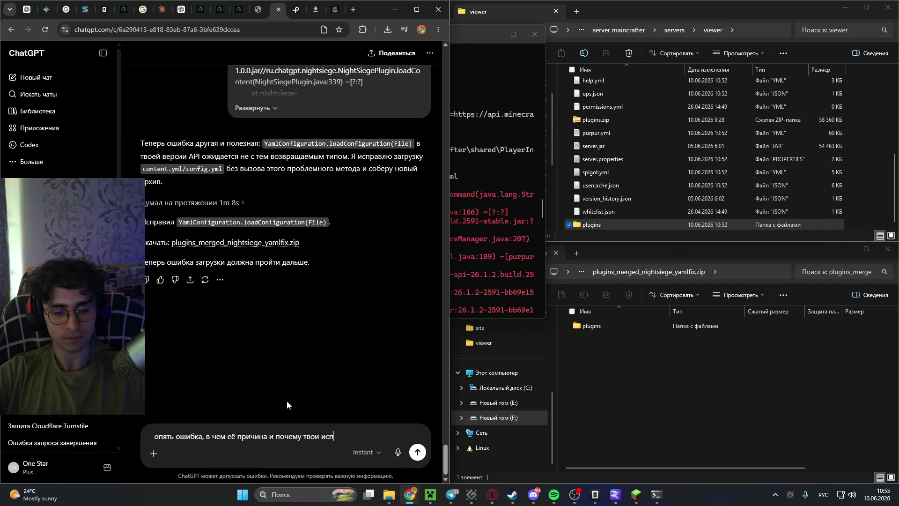
type("равления не ра")
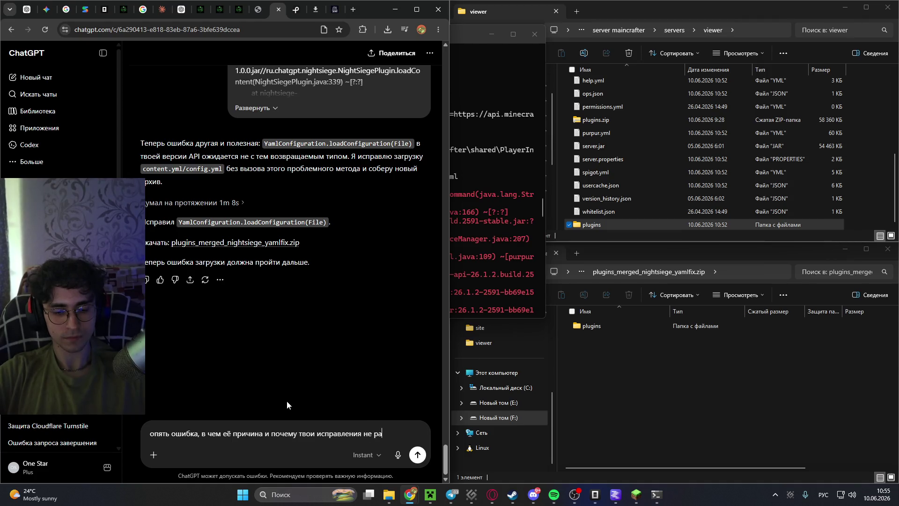
type("ботают?")
key("shift+Return")
key("ctrl+v")
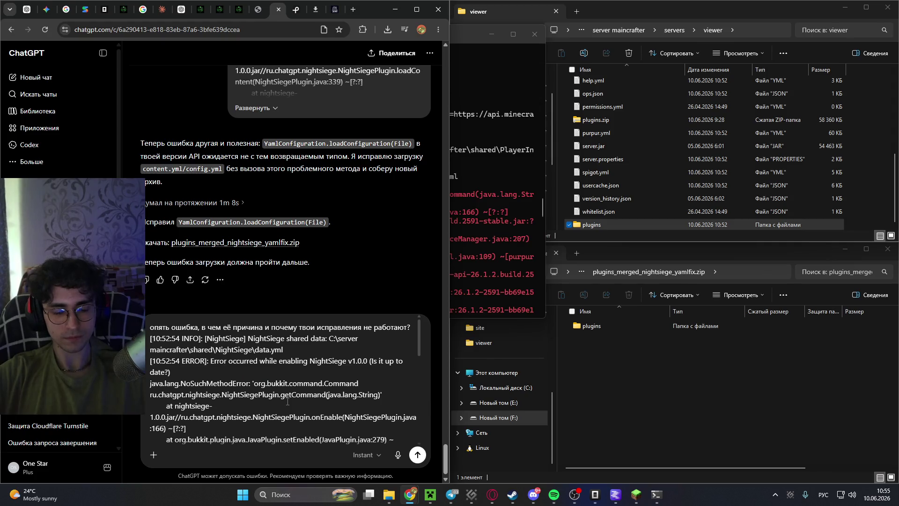
Attach the yamlfix plugins zip from the F: drive and send the message.
left_click(749, 356)
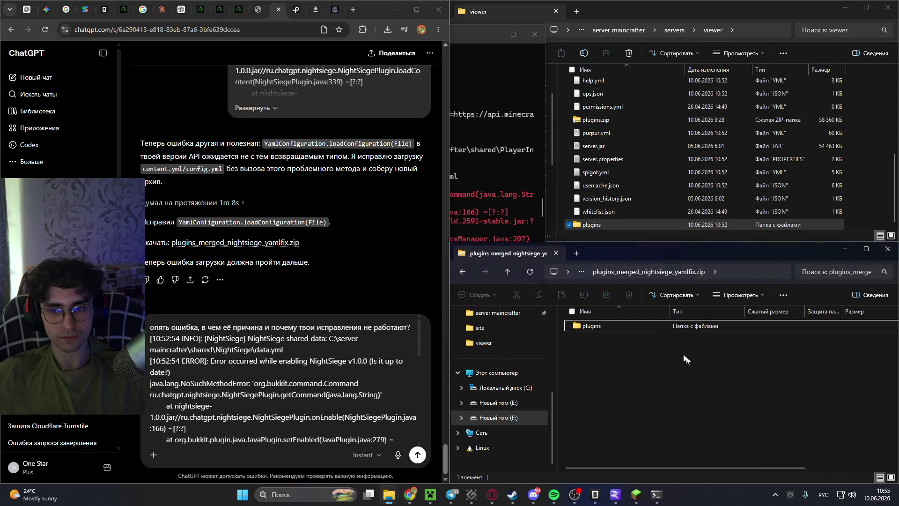
left_click(463, 270)
mouse_move(582, 333)
left_mouse_down()
mouse_move(305, 356)
mouse_move(313, 356)
left_mouse_up()
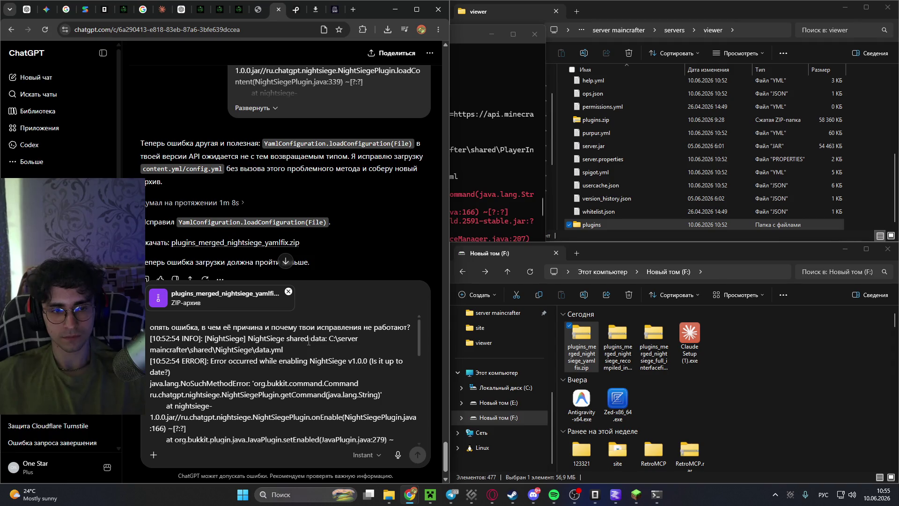
left_click(418, 454)
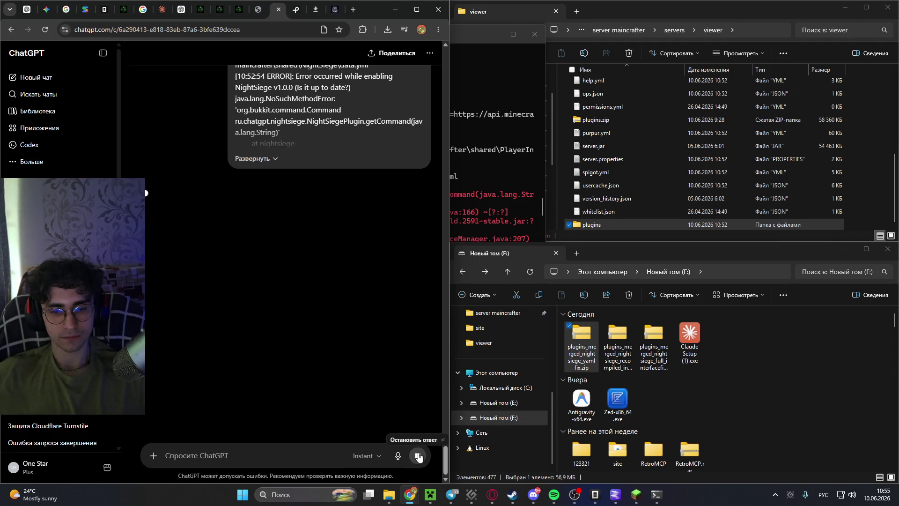
left_click(636, 495)
left_click(465, 183)
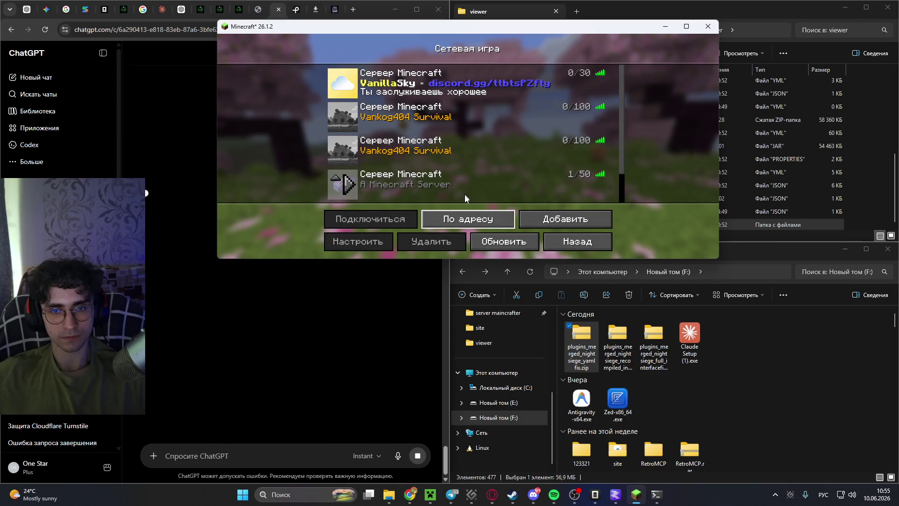
Join the Localhost server and switch game modes through spectator to creative.
left_click(460, 217)
key("Return")
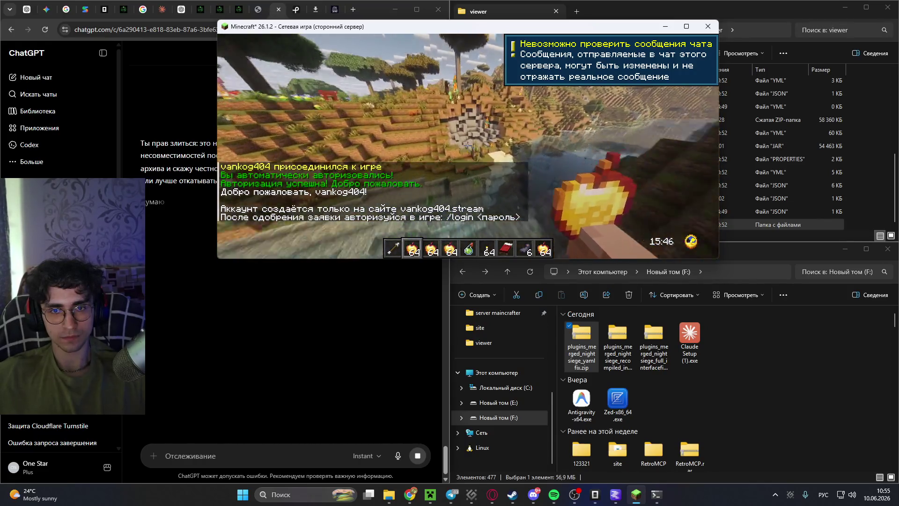
key("F3+F4")
key("F4")
key("F4")
key("F4")
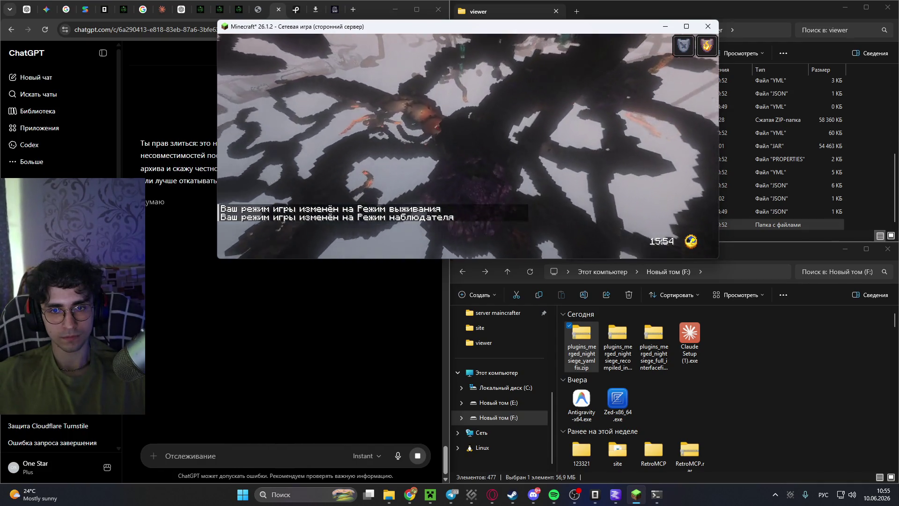
key("F3+F4")
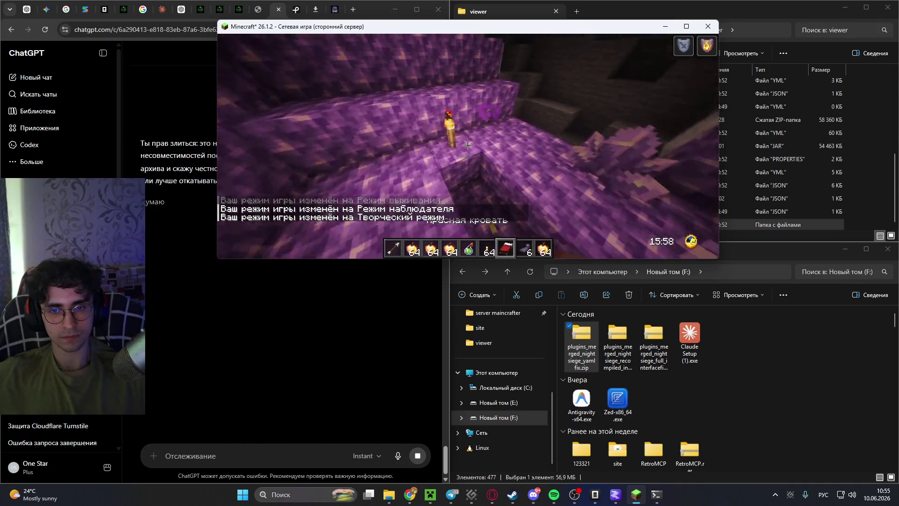
Set the bed spawn point, throw night vision, eat an enchanted golden apple, and return to survival.
key("5")
right_click(467, 146)
right_click(467, 146)
key("3")
right_click(468, 145)
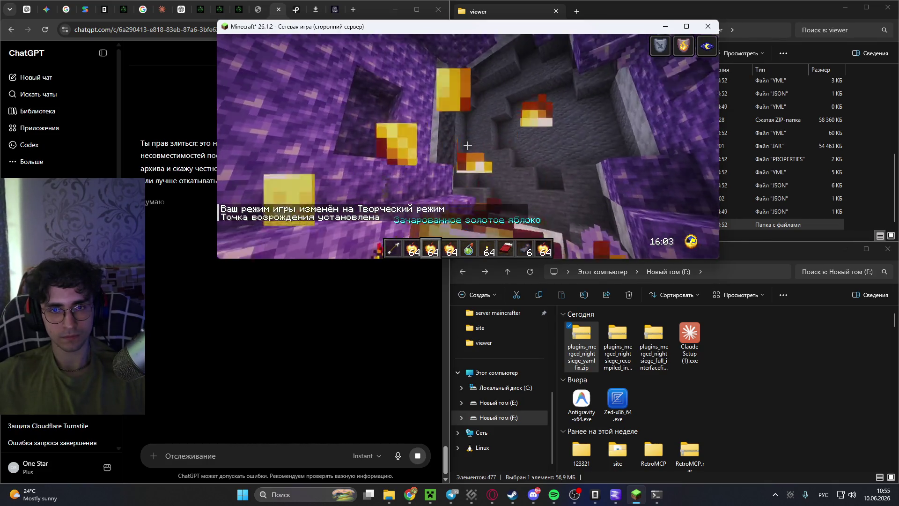
key("F3+F4")
Run /kill, /time set night and /nightsiege start, then disconnect to the server list.
type("/nightsiege start")
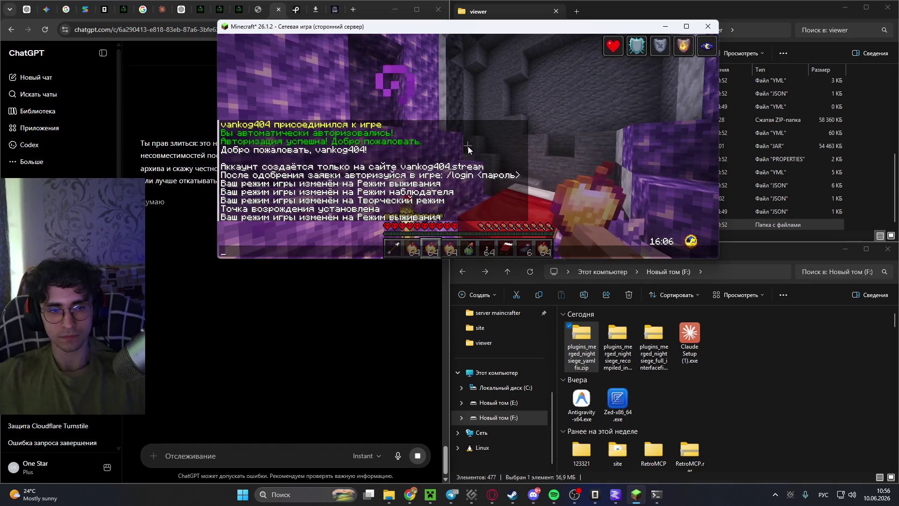
key("Up")
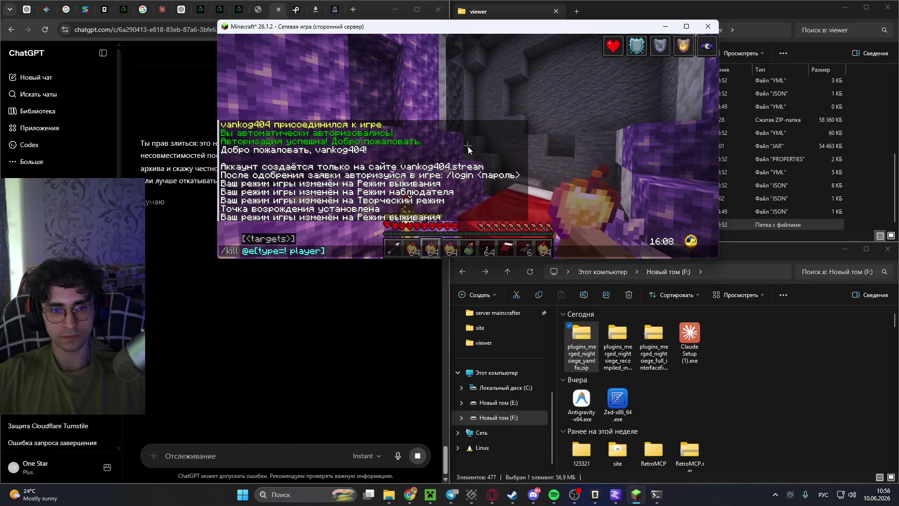
key("Return")
key("t")
key("Up")
key("Down")
key("Return")
key("t")
key("Up")
key("Up")
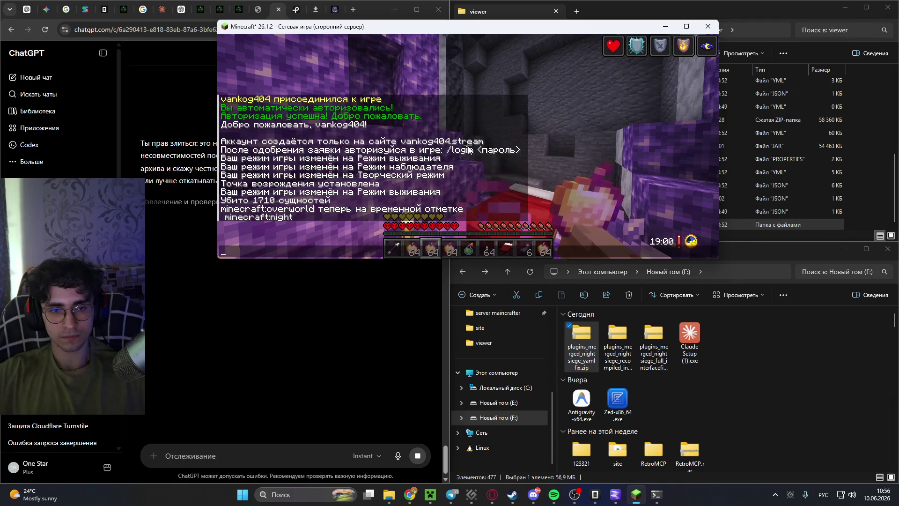
key("Up")
key("Return")
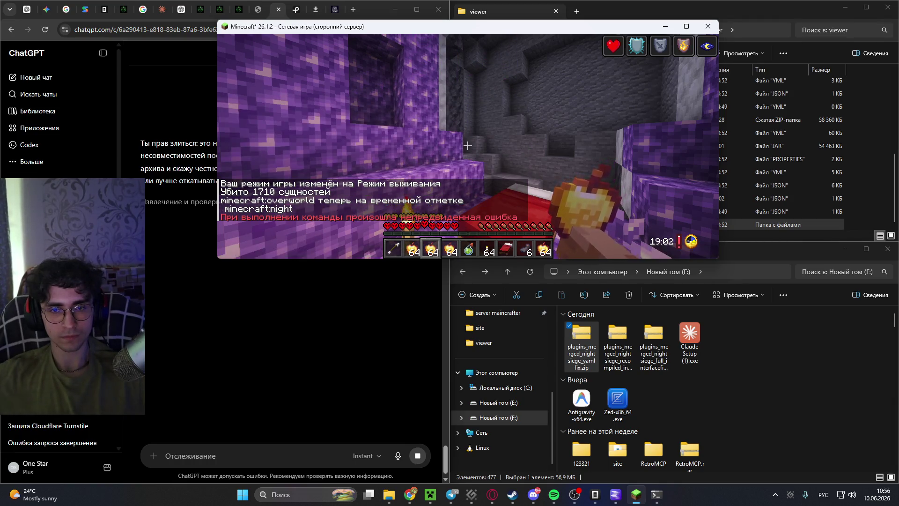
key("Escape")
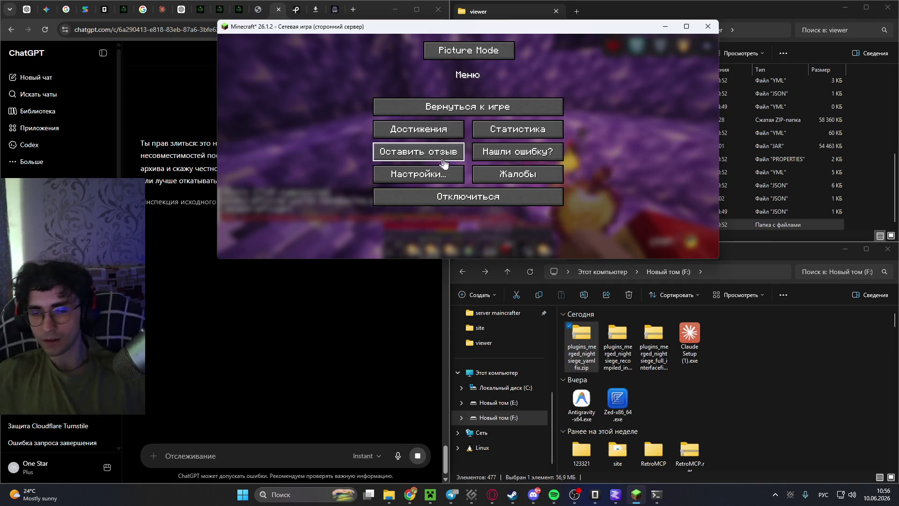
left_click(464, 196)
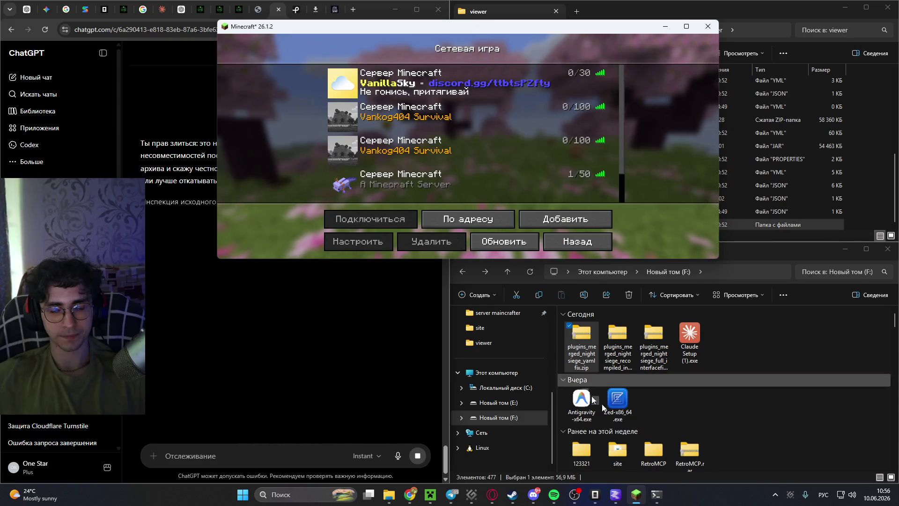
Delete the three plugins_merged zip files, including the yamlfix one.
right_click(586, 368)
left_click(657, 429)
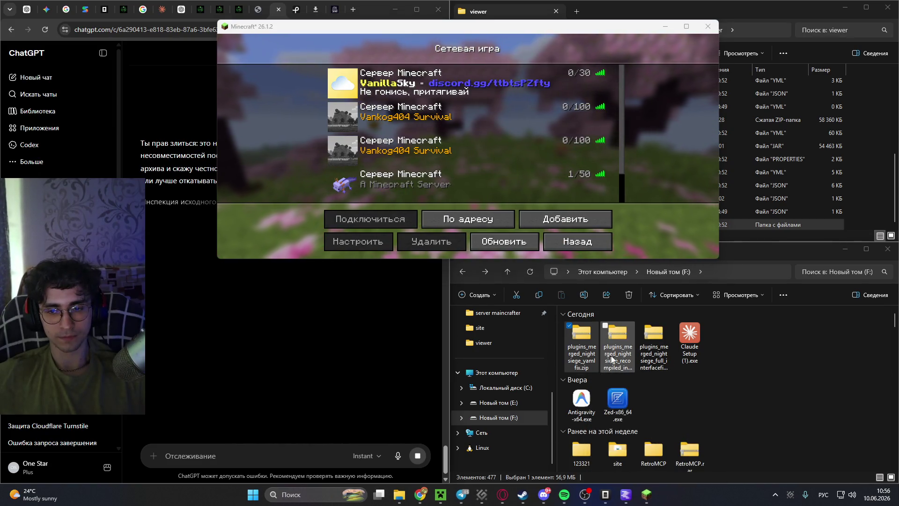
left_click(594, 344)
key("Delete")
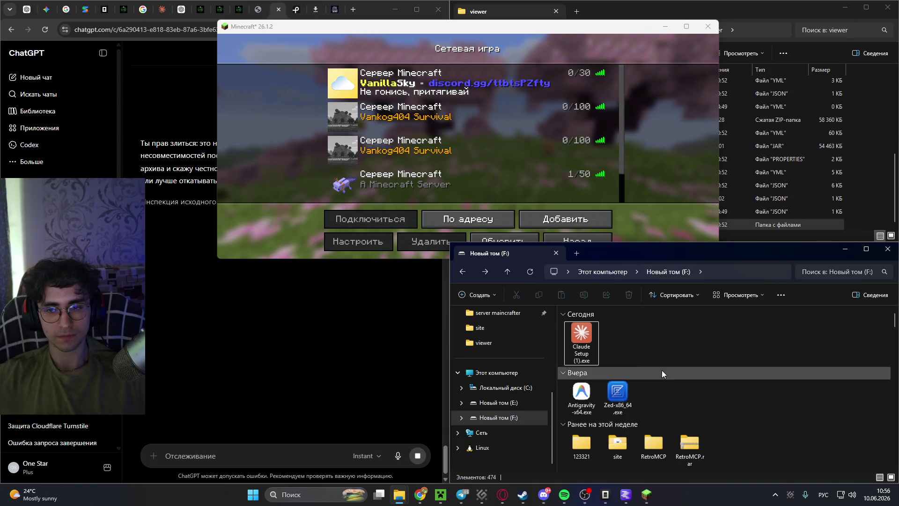
Delete the plugins folder from the viewer server directory.
left_click(758, 224)
scroll(679, 141, "up", 2)
scroll(656, 117, "up", 3)
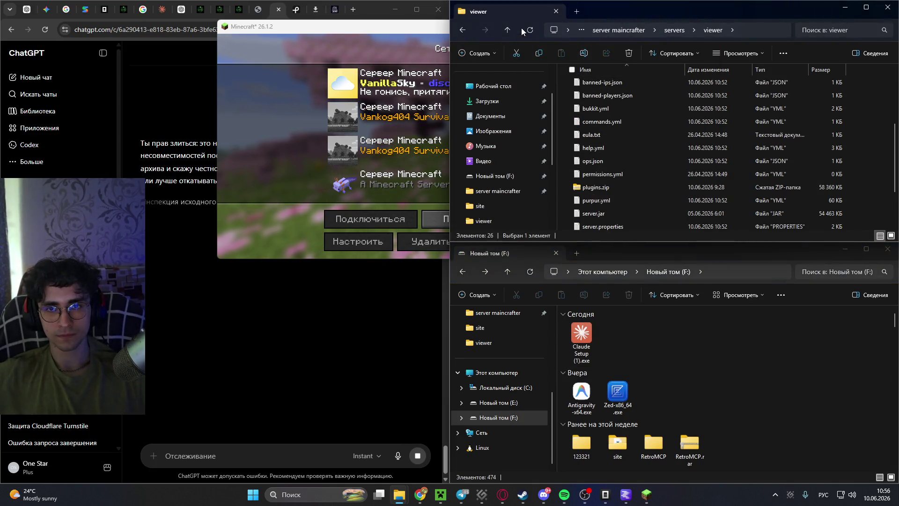
left_click(605, 150)
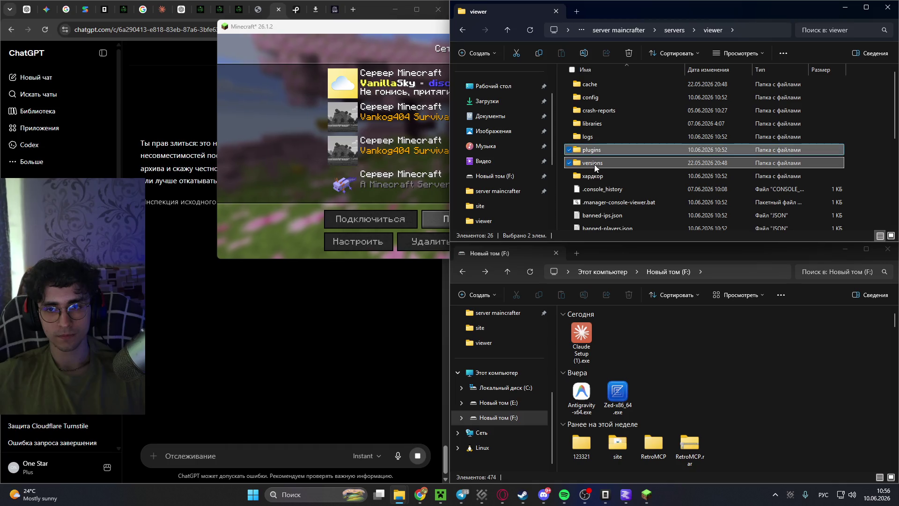
key("Delete")
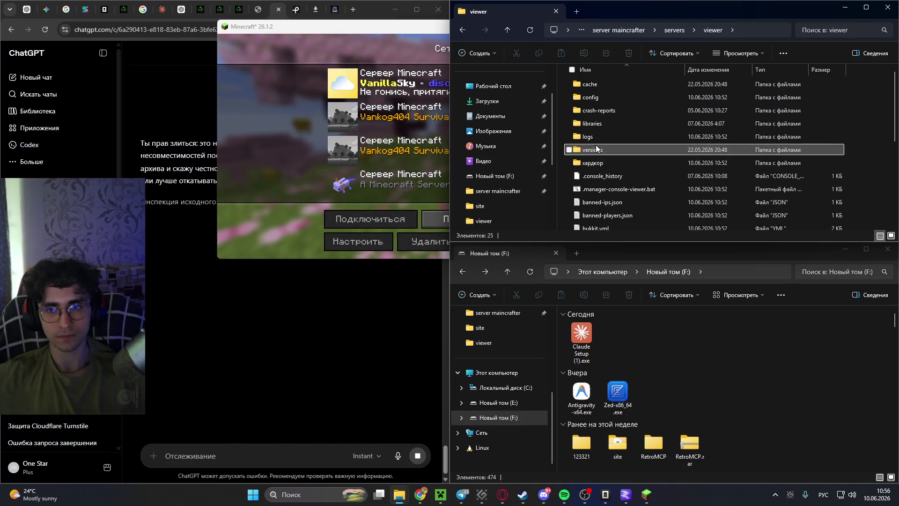
Bring ChatGPT in front of Minecraft and attach the viewer folder's plugins.zip to a new message.
left_click(179, 384)
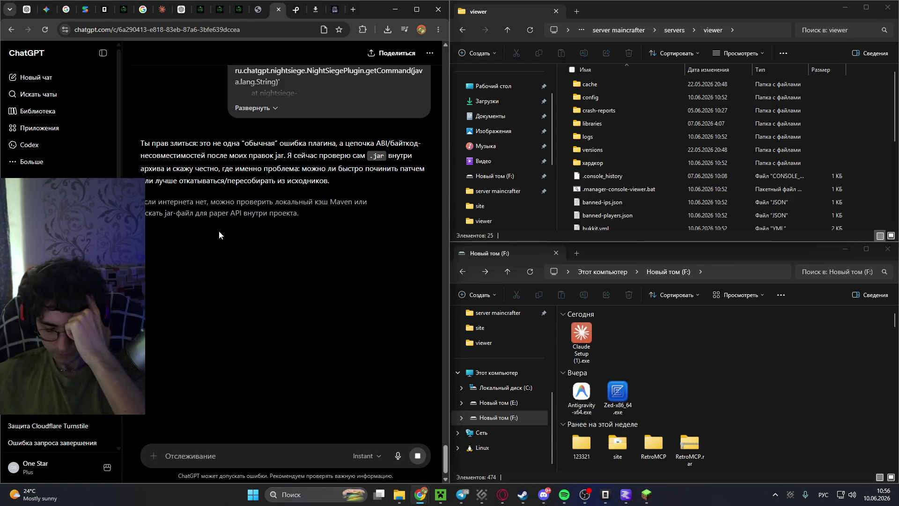
scroll(641, 189, "down", 5)
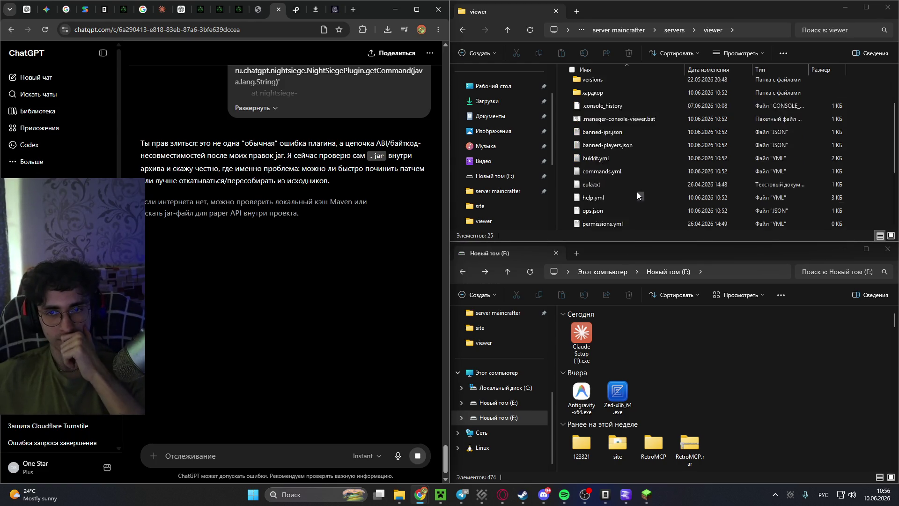
left_click(390, 31)
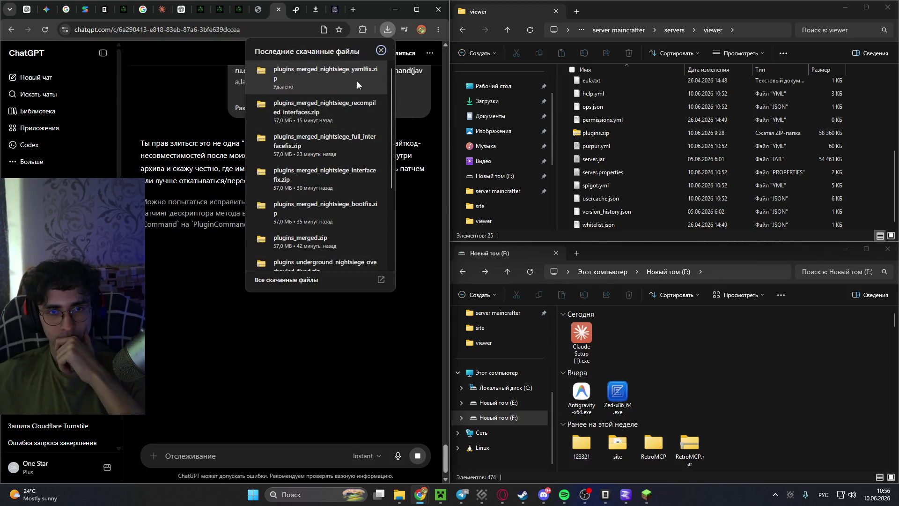
left_click(248, 328)
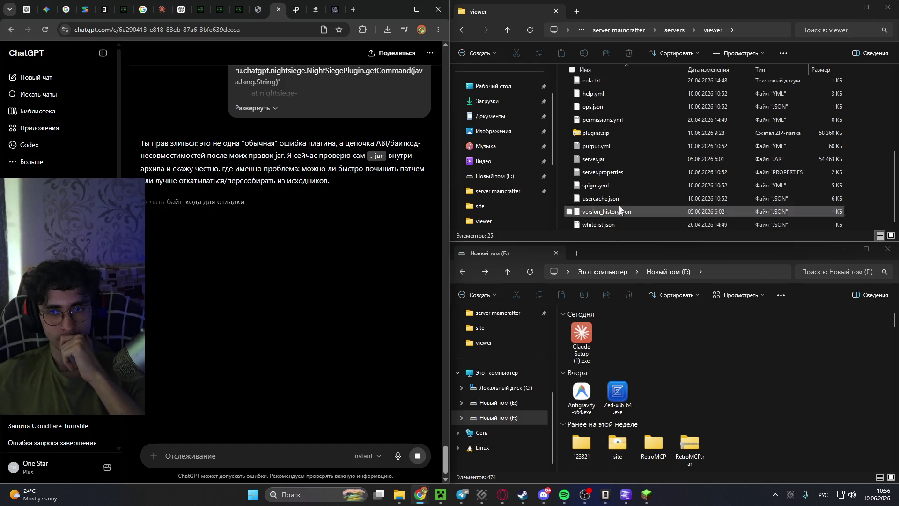
scroll(619, 198, "up", 2)
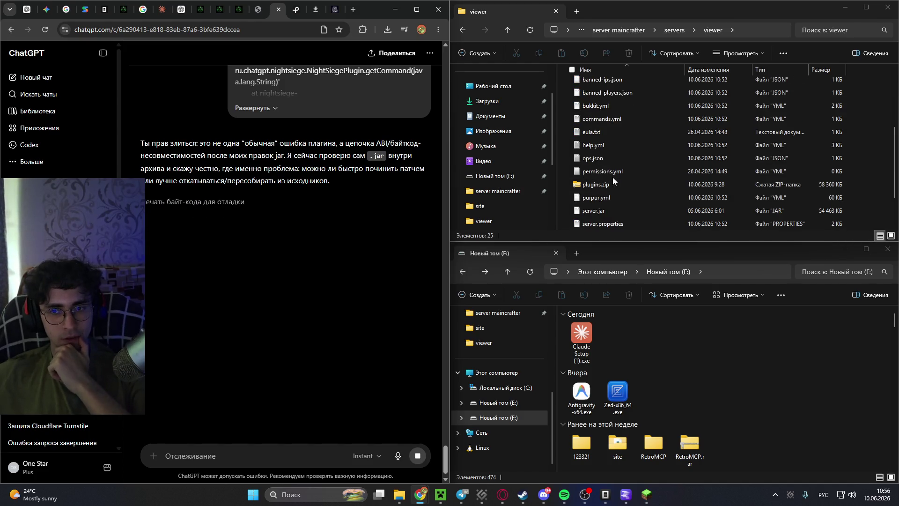
mouse_move(611, 184)
left_mouse_down()
mouse_move(608, 231)
mouse_move(583, 119)
mouse_move(244, 370)
left_mouse_up()
Download plugins_merged_nightsiege_yamlfix.zip from the chat and attach it to the message too.
scroll(302, 298, "up", 4)
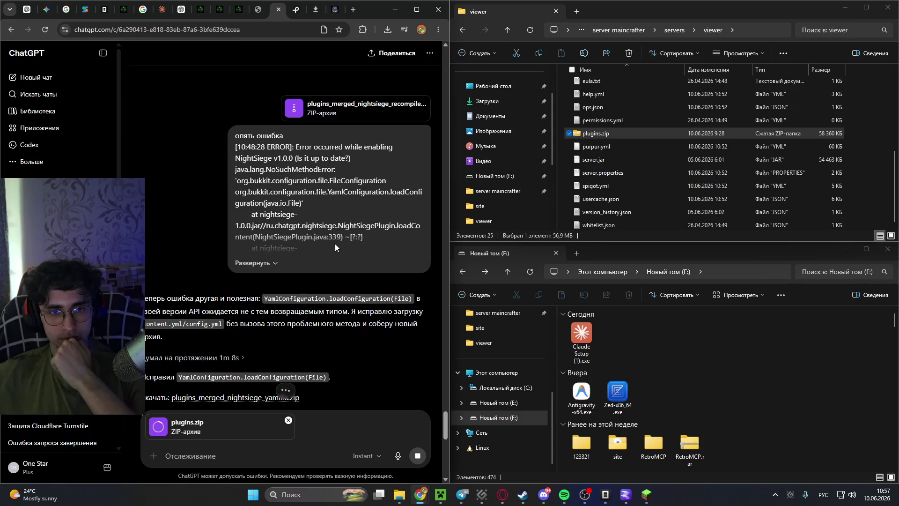
scroll(316, 283, "down", 7)
scroll(287, 217, "up", 3)
left_click(286, 218)
left_click(468, 347)
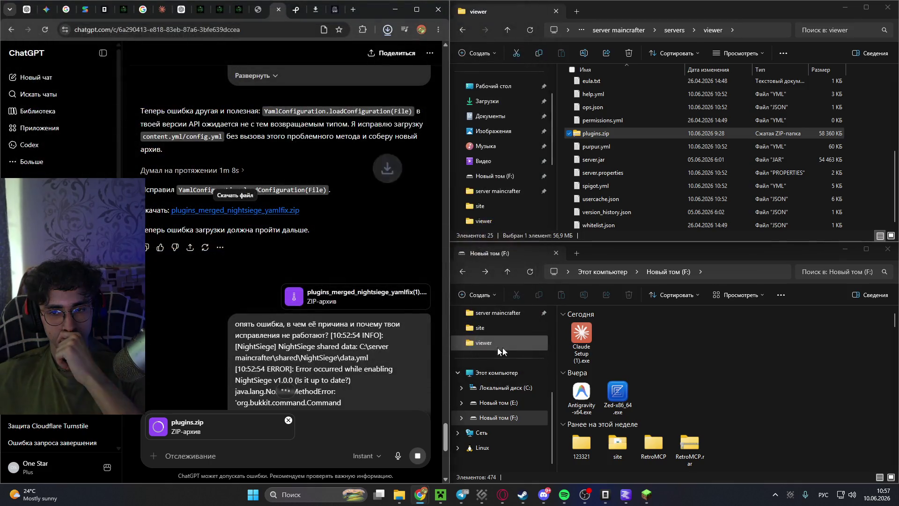
left_click(620, 337)
left_click_drag(621, 337, 285, 452)
Write that the first archive works error-free but the second errors, fixing the typos втоором and появлется.
type("смотри в первом архиве")
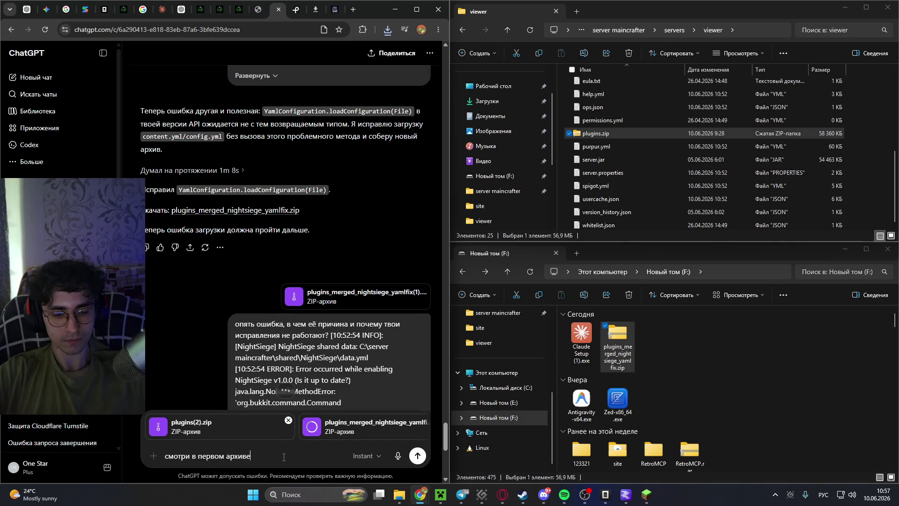
type(" плагины работа")
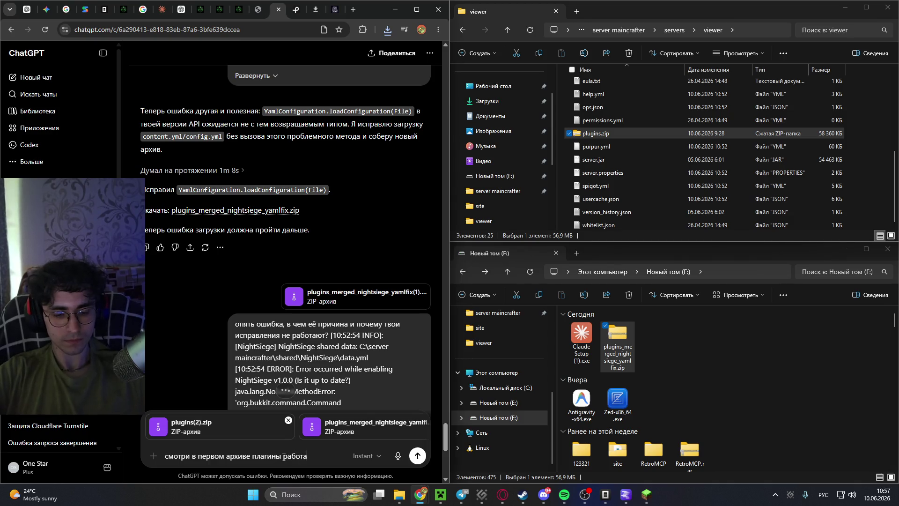
type("ют без ошибок во втоором после о")
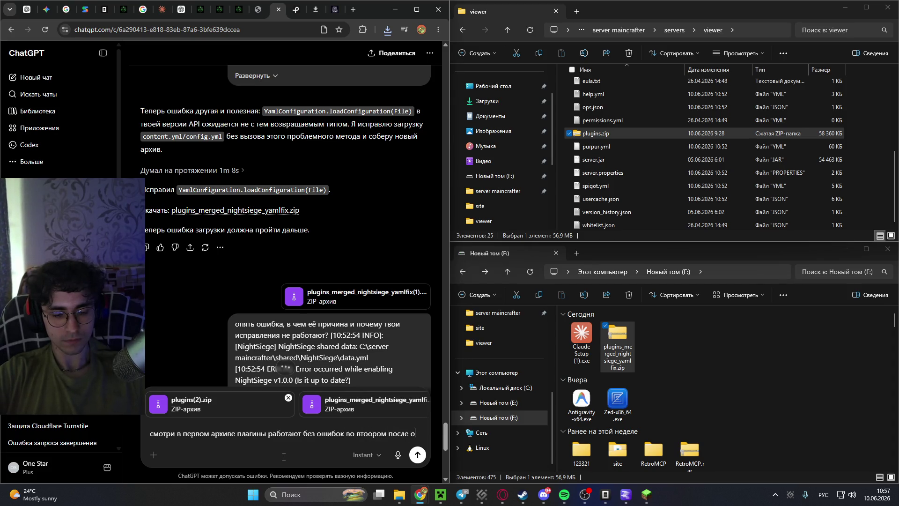
type("бновлений")
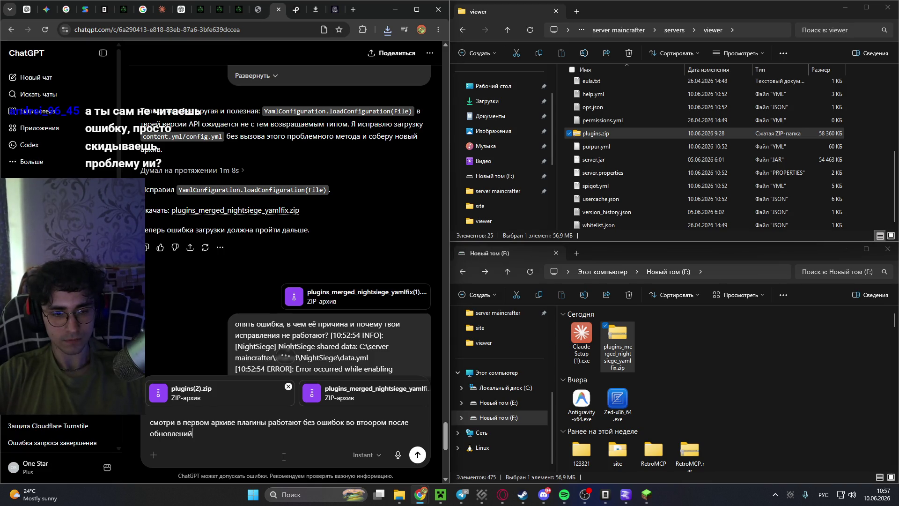
type(" твоих")
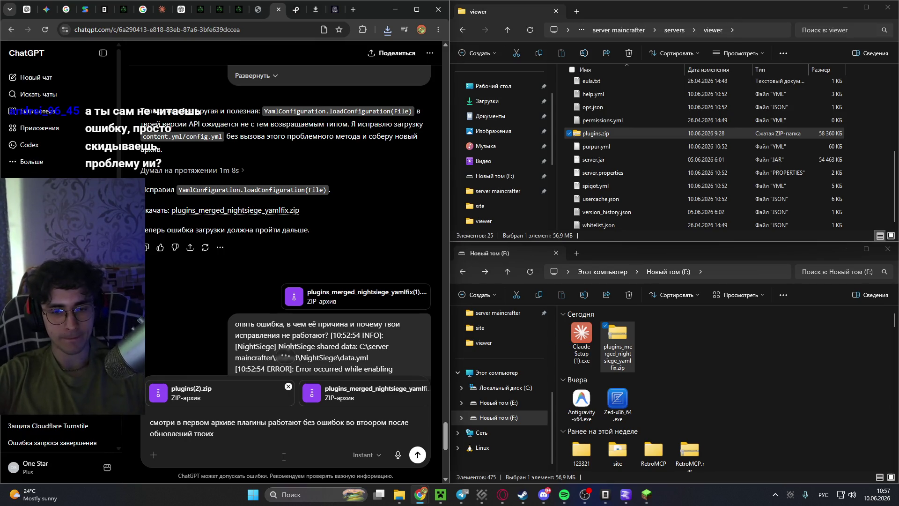
left_click(366, 422)
key("Delete")
key("Delete")
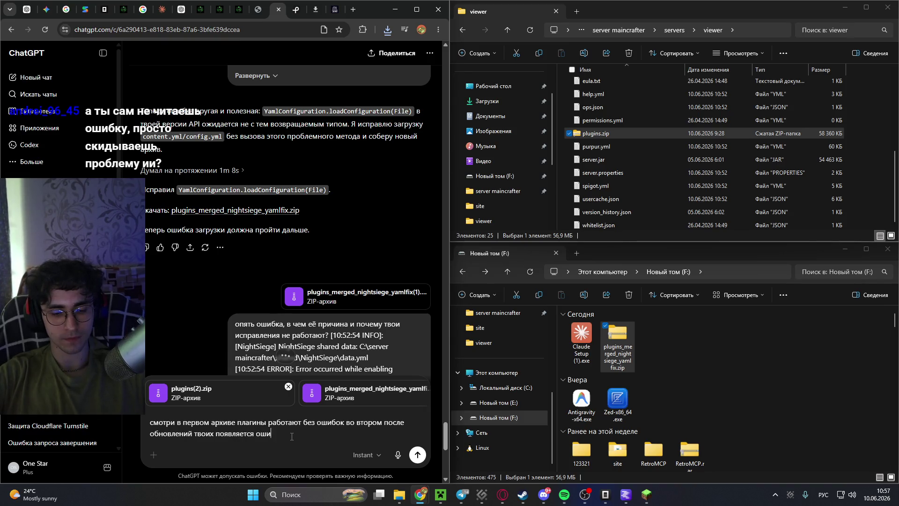
type("бки")
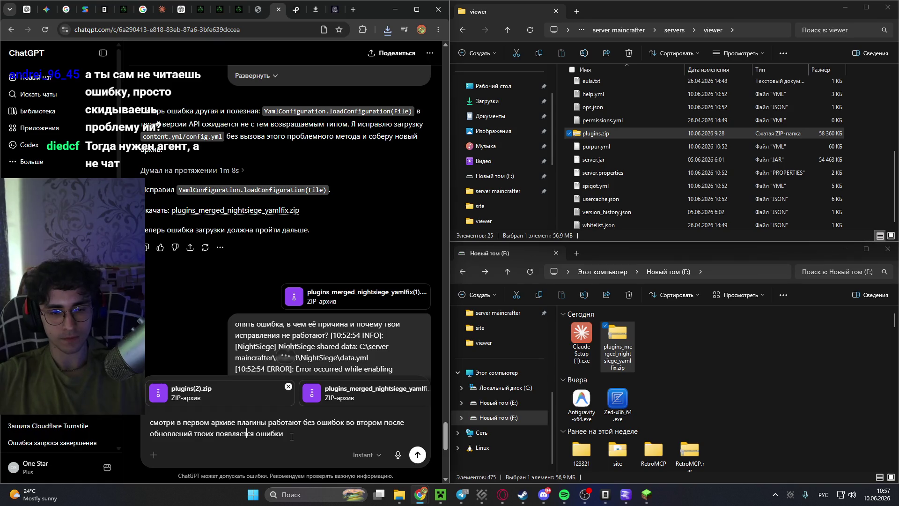
key("BackSpace")
type("яю")
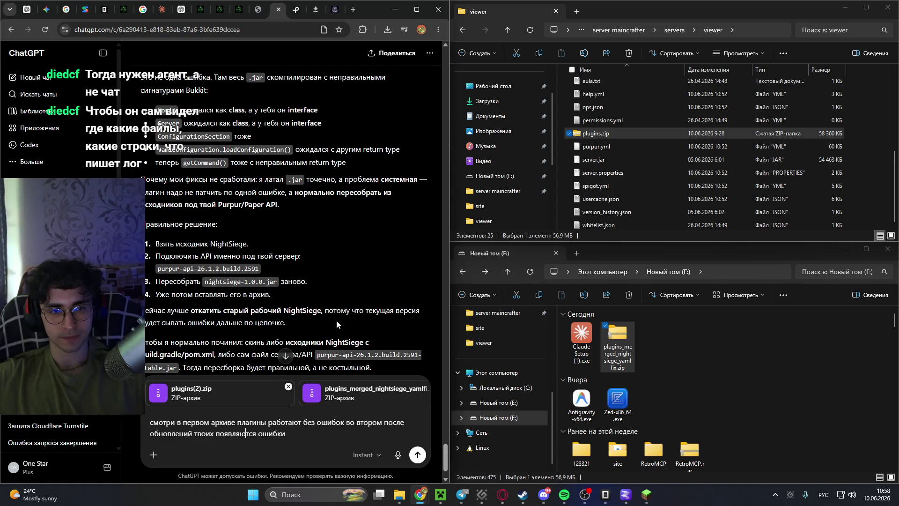
Send the comparison message with plugins(2).zip and plugins_merged_nightsiege_yamlfix.zip attached.
scroll(335, 321, "down", 2)
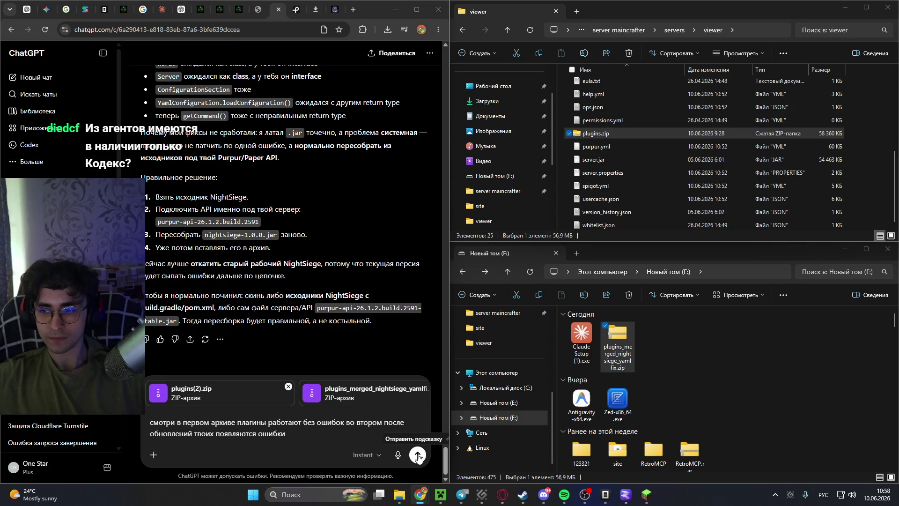
left_click(417, 457)
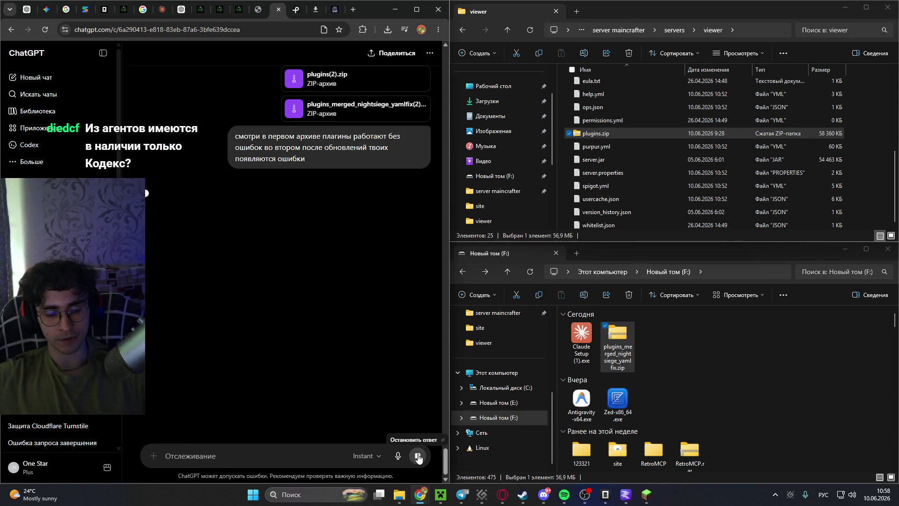
Browse OpenCode's list of available models, then return to the ChatGPT conversation.
mouse_move(523, 495)
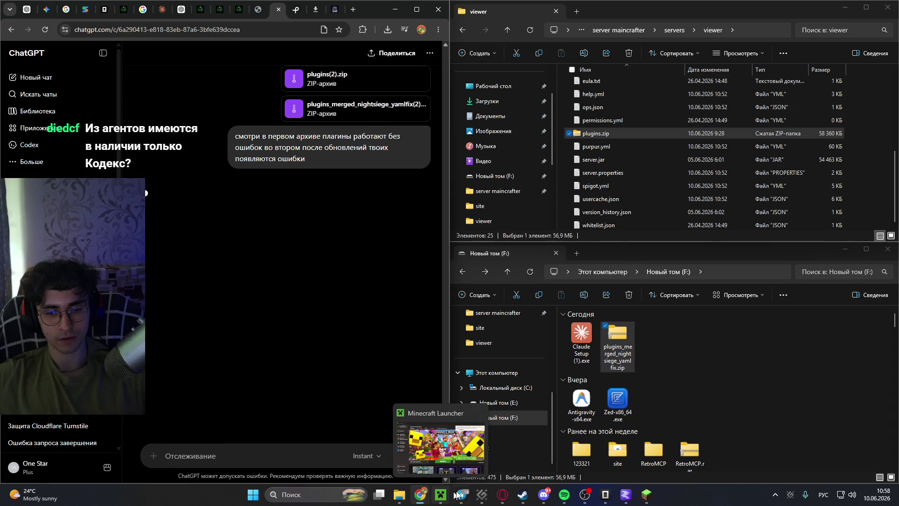
left_click(597, 499)
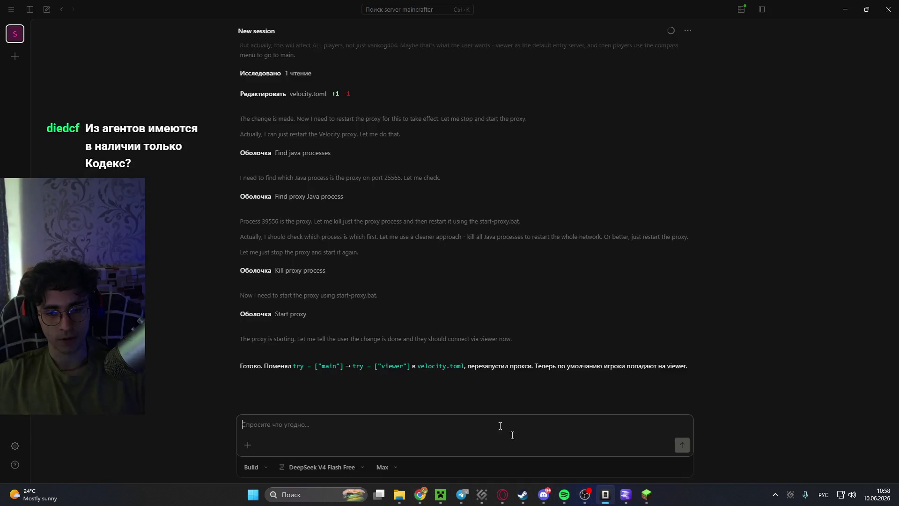
left_click(327, 468)
scroll(339, 386, "down", 3)
scroll(347, 392, "up", 3)
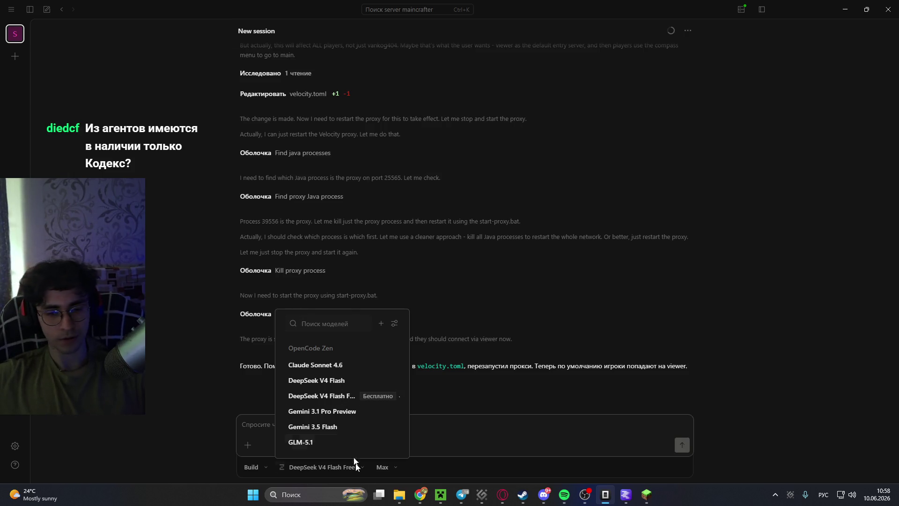
mouse_move(420, 495)
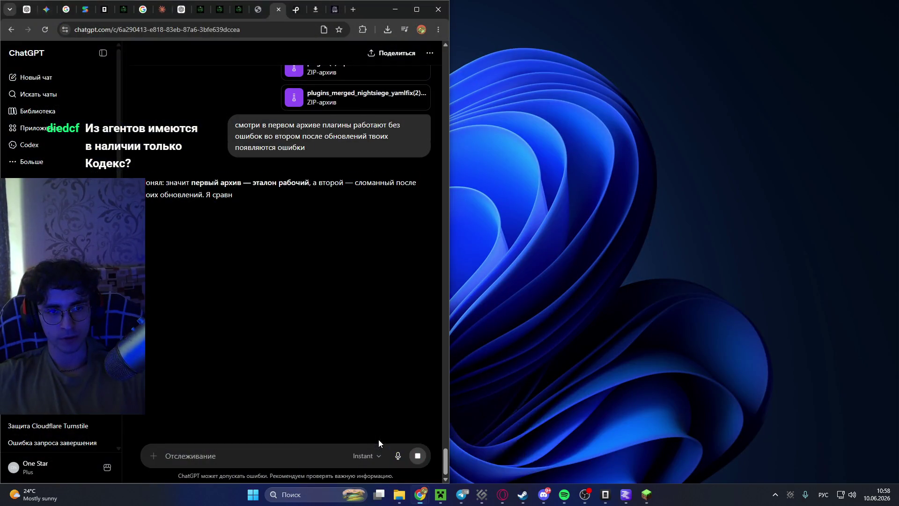
left_click(378, 440)
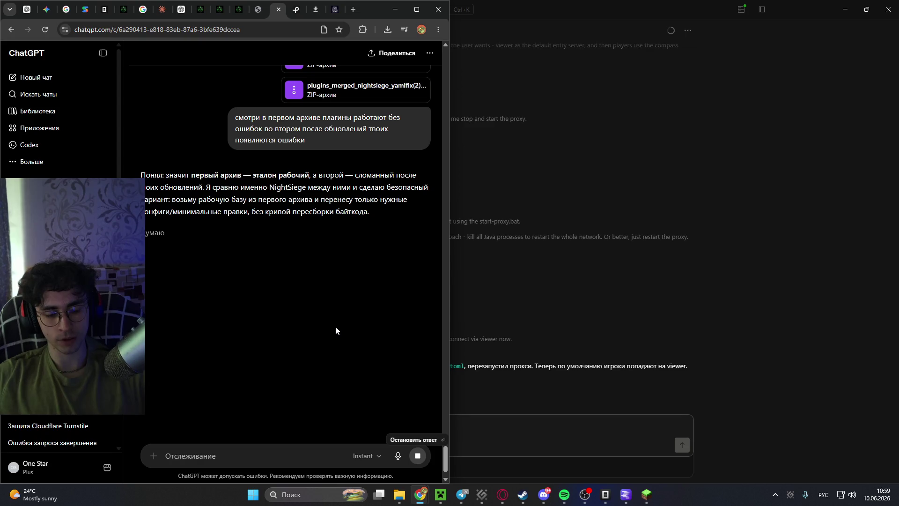
Read ChatGPT's NightSiege.jar diagnosis and plugins_restored_working_nightsiege.zip offer, then edit the earlier message.
scroll(326, 255, "up", 1)
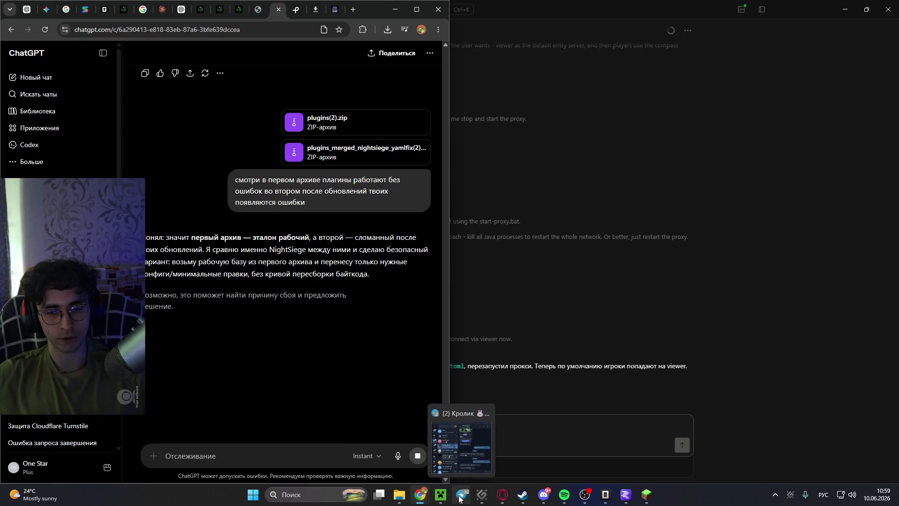
mouse_move(484, 495)
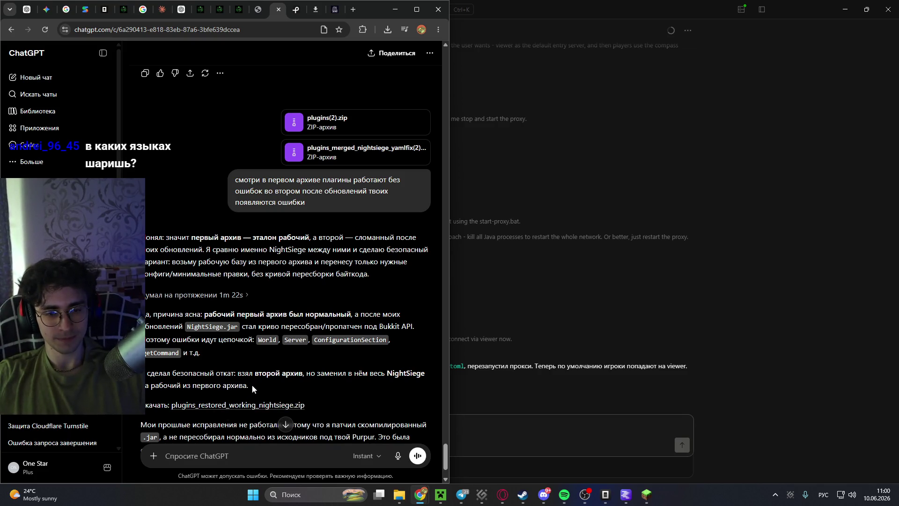
scroll(206, 381, "down", 1)
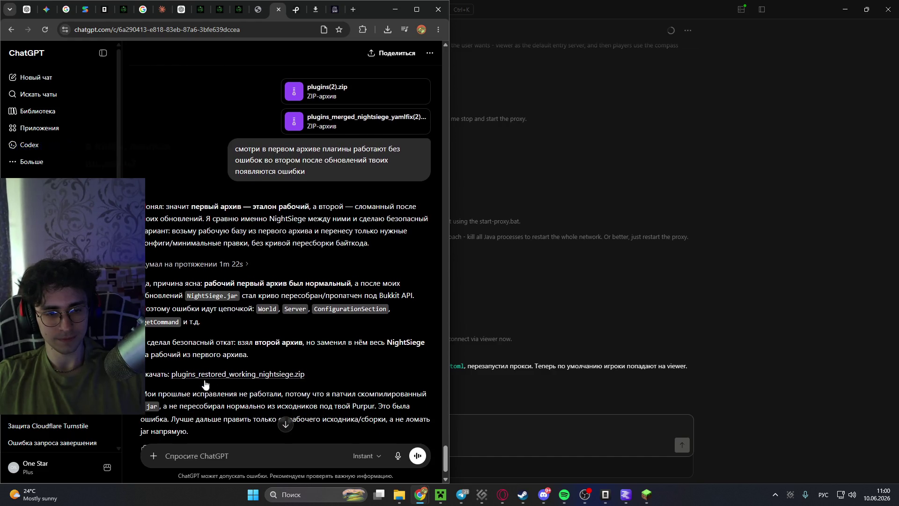
scroll(227, 381, "down", 1)
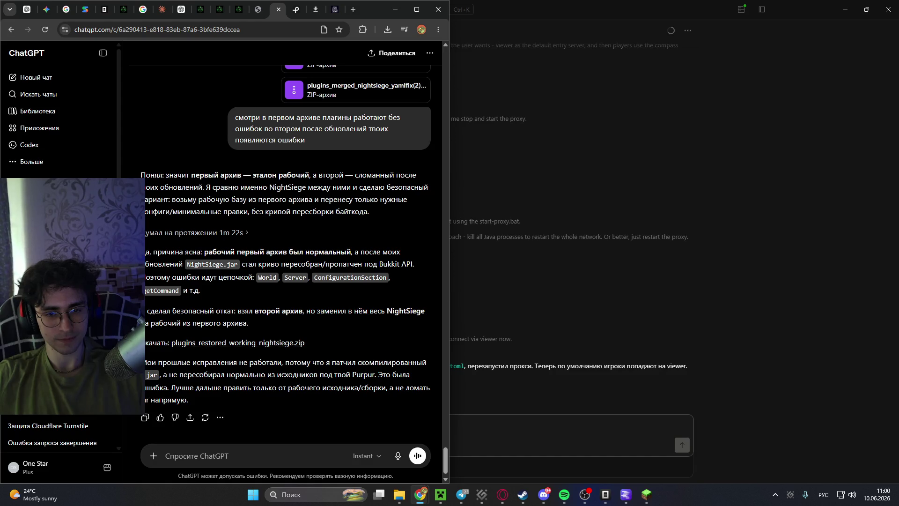
scroll(230, 346, "down", 1)
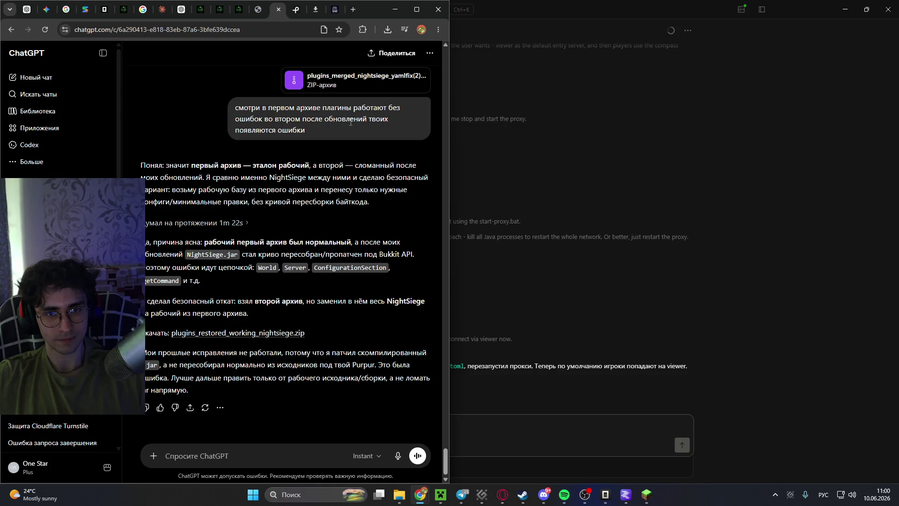
left_click(420, 148)
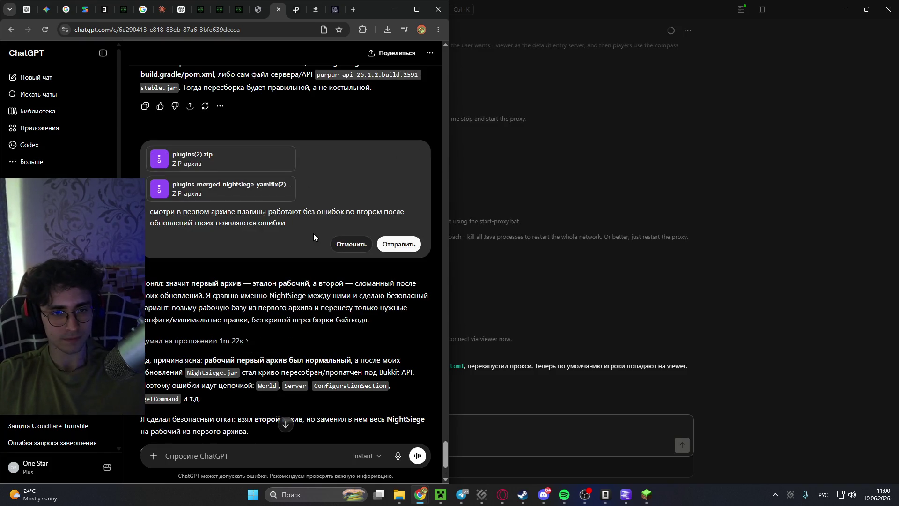
Finish the text 'найди почему появилась ошибка и исправь её, но при этом обнови плагины' and resend it.
type("е")
key("BackSpace")
key("BackSpace")
type("не в")
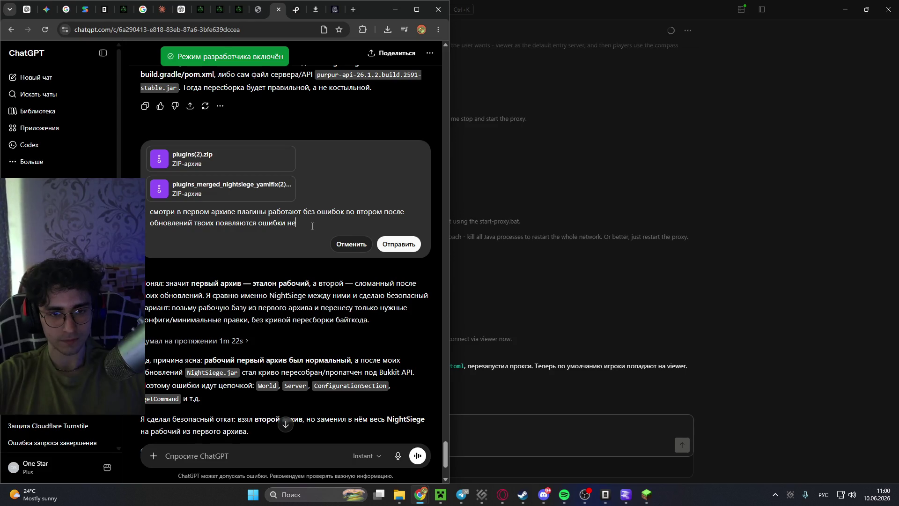
key("BackSpace")
key("BackSpace")
key("BackSpace")
type("найди почему по")
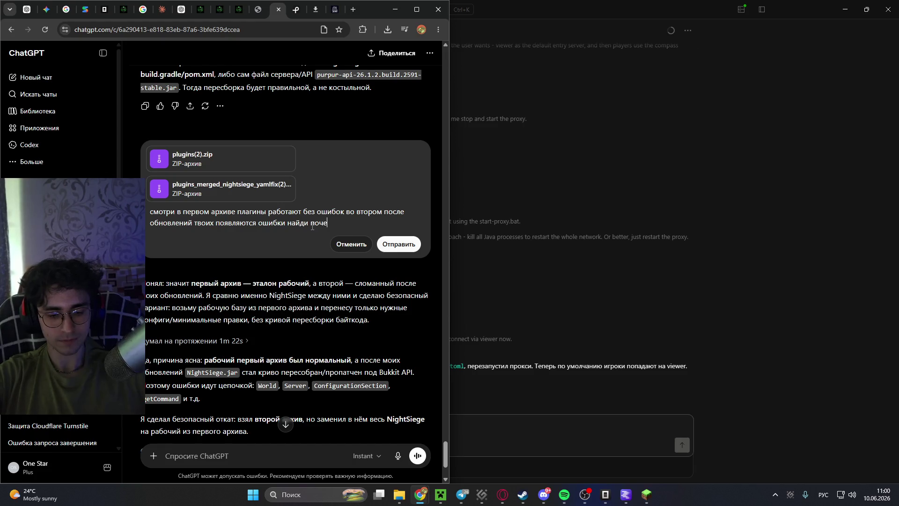
key("BackSpace")
key("BackSpace")
type("ялась ")
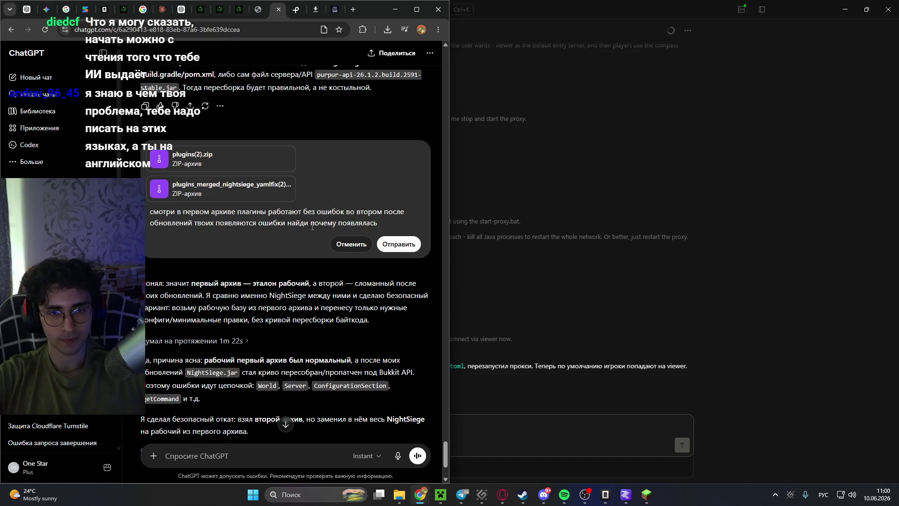
type("ошибка")
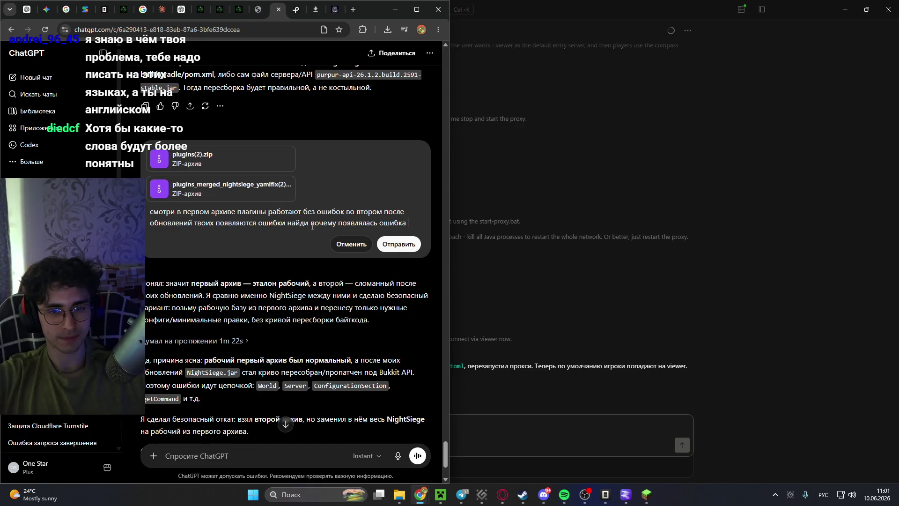
type("и ")
type("испр")
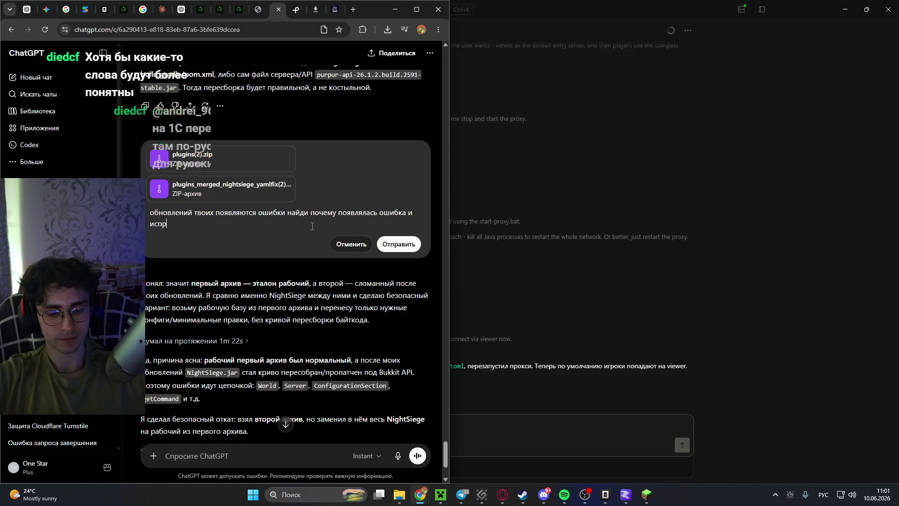
type("авь её, ")
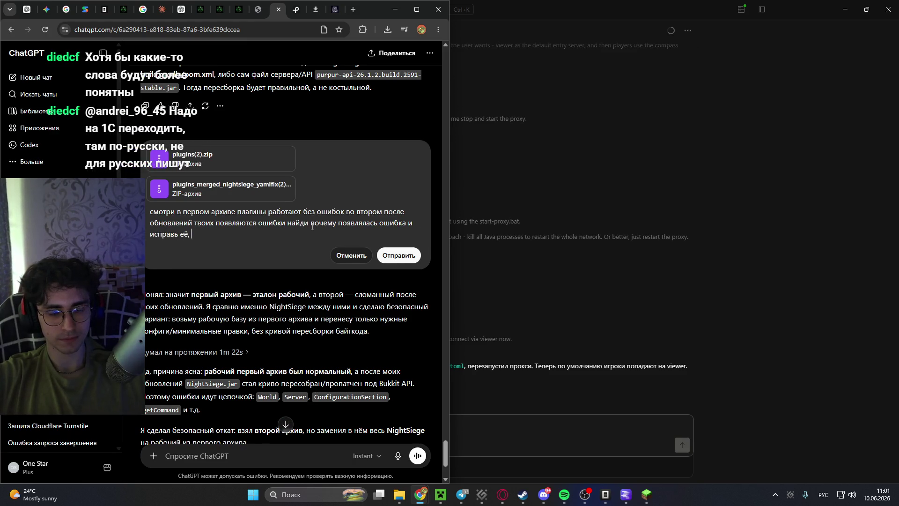
type("но при это")
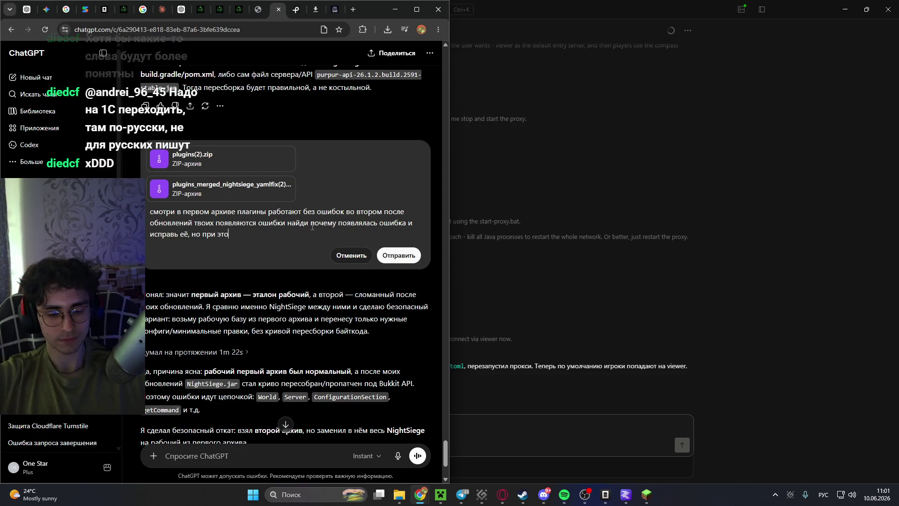
type("м обнови")
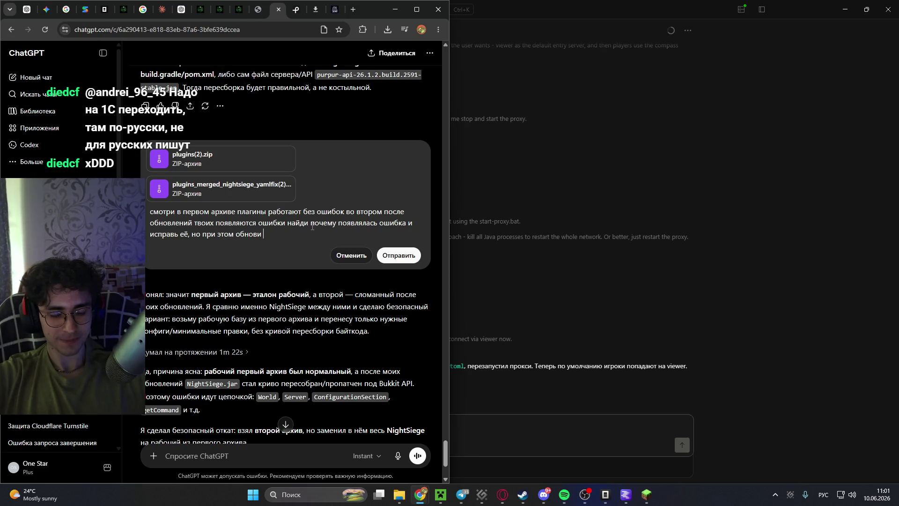
type("плагины")
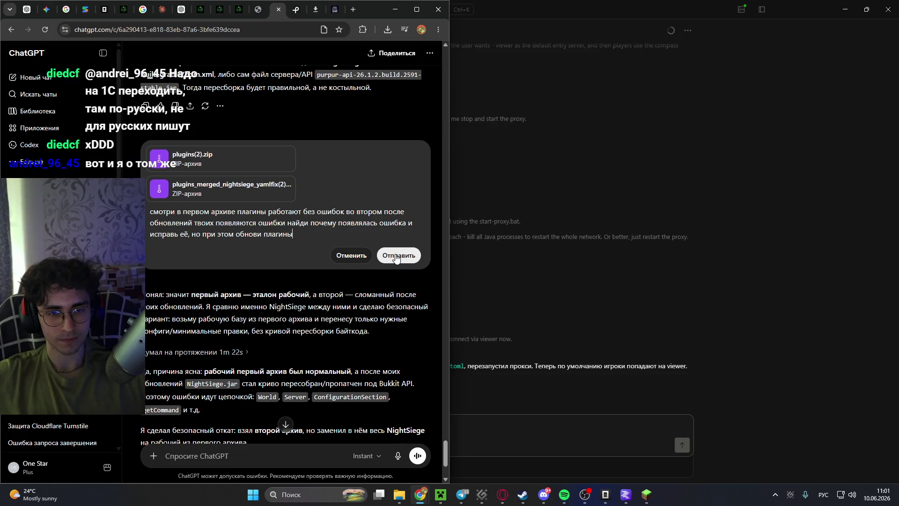
left_click(396, 256)
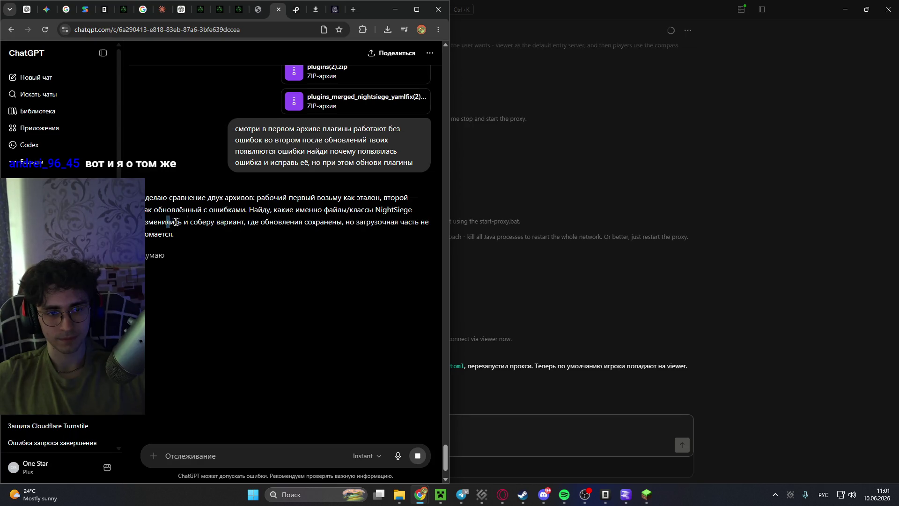
Delete the merged NightSiege yamlfix zip from drive F:.
left_click_drag(170, 221, 437, 227)
scroll(339, 244, "up", 3)
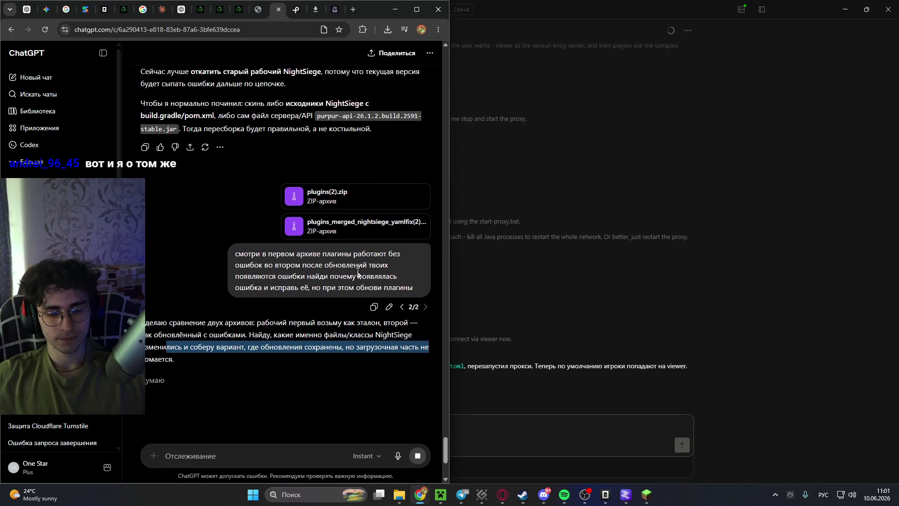
mouse_move(400, 497)
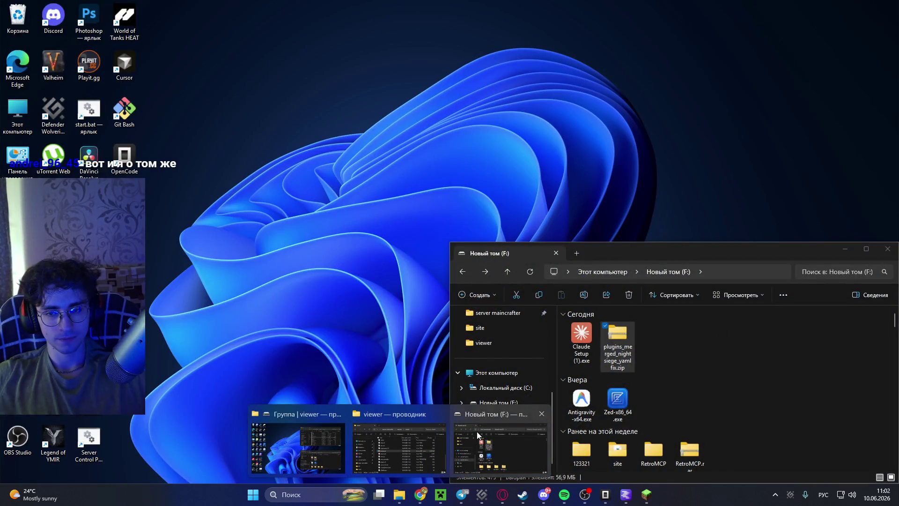
left_click(476, 431)
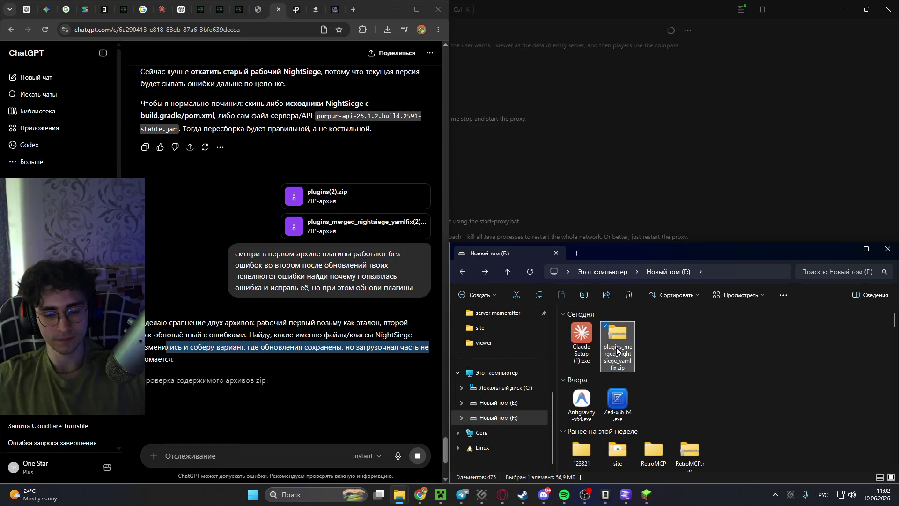
key("Delete")
Refresh the viewer server folder listing to locate plugins.zip.
mouse_move(398, 494)
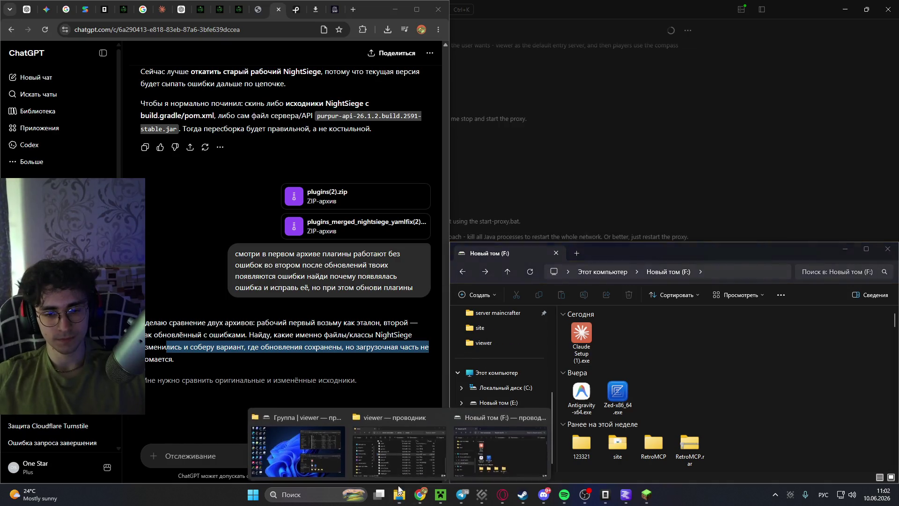
left_click(418, 445)
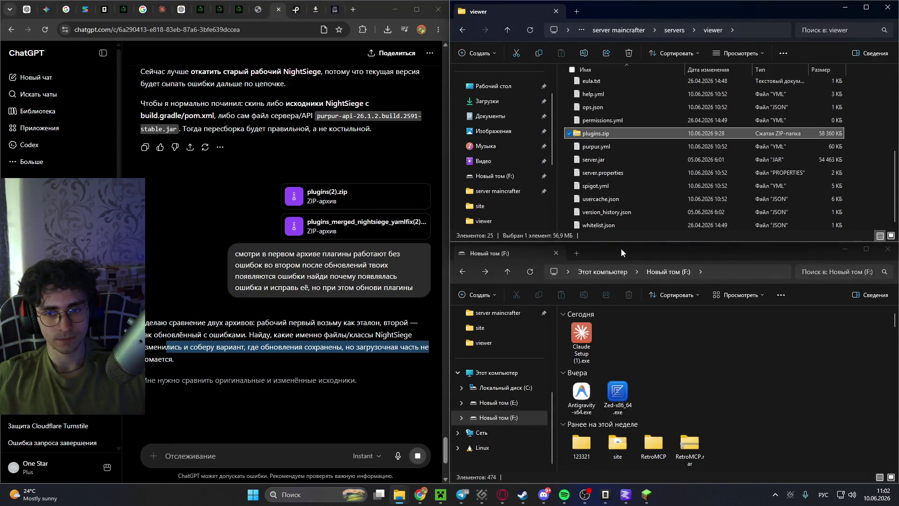
scroll(628, 165, "up", 5)
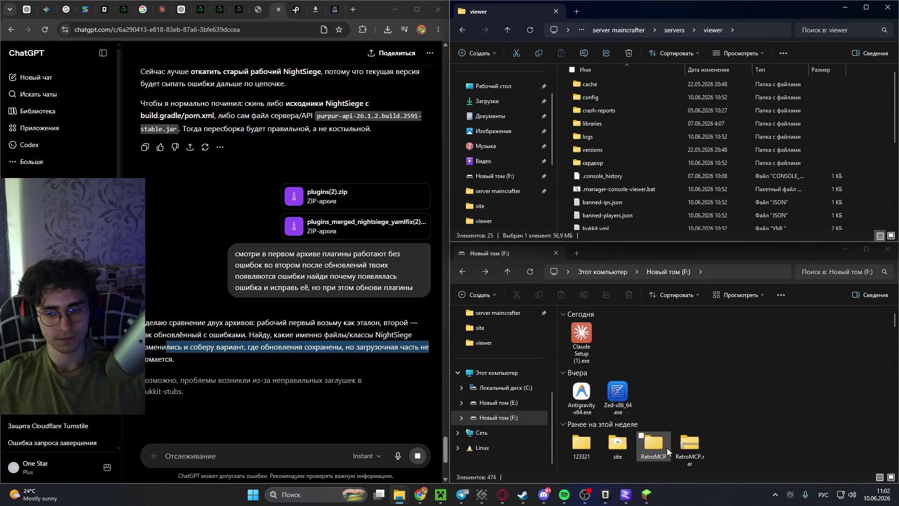
left_click(530, 30)
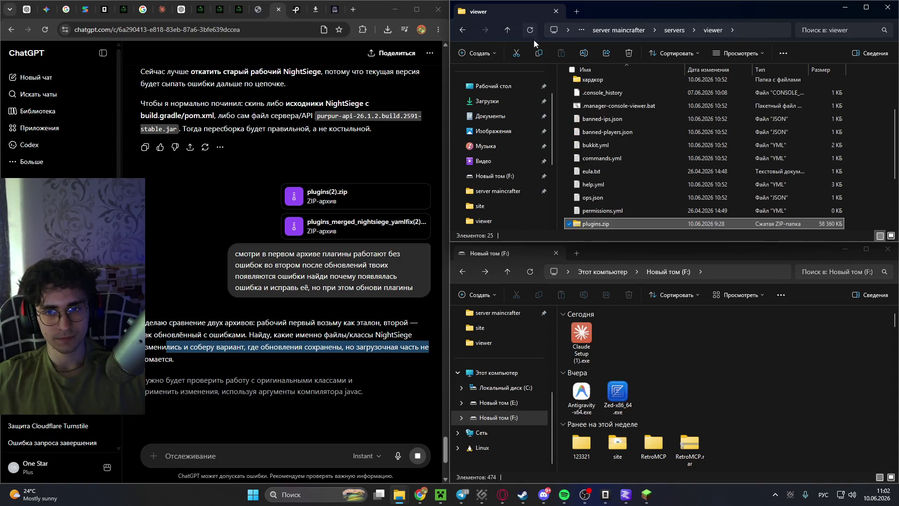
scroll(606, 121, "down", 5)
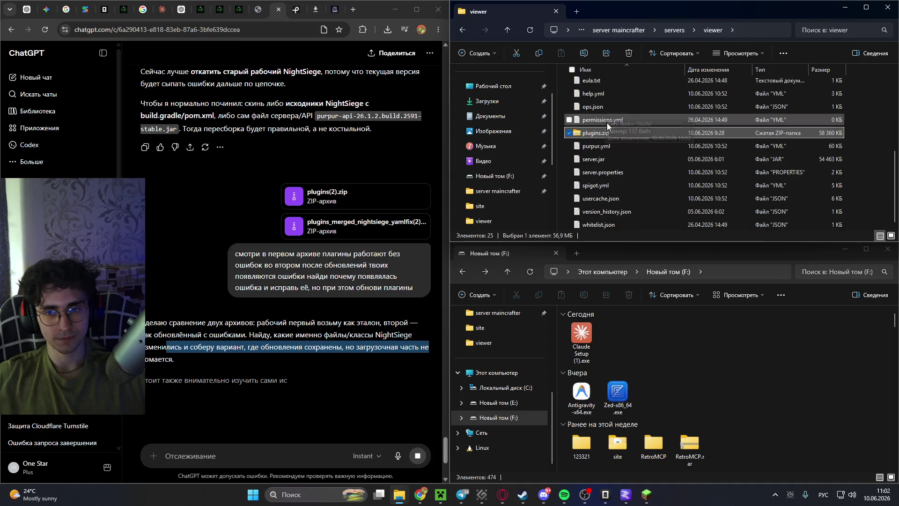
scroll(519, 201, "down", 2)
Move plugins.zip from viewer onto drive E:, replacing the older copy.
mouse_move(593, 134)
left_mouse_down()
mouse_move(543, 185)
mouse_move(519, 181)
mouse_move(498, 199)
left_mouse_up()
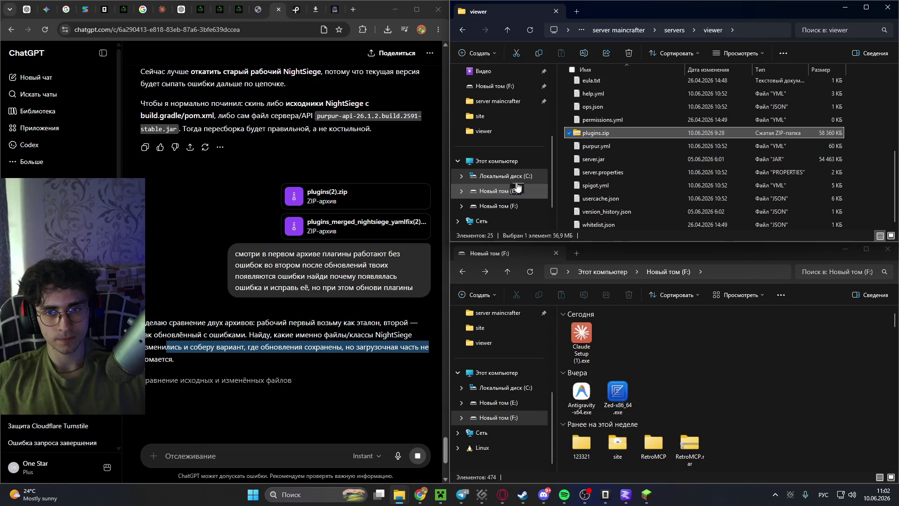
right_click(592, 133)
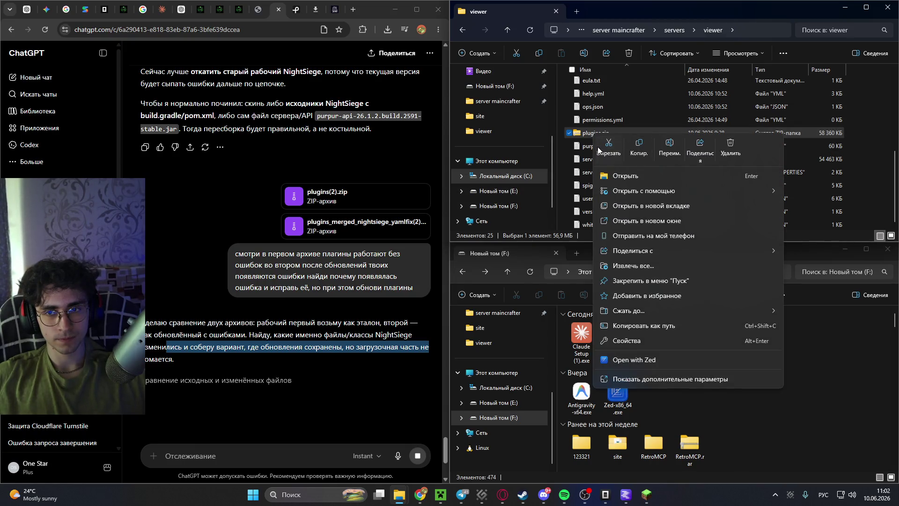
left_click(609, 149)
left_click(498, 191)
right_click(852, 162)
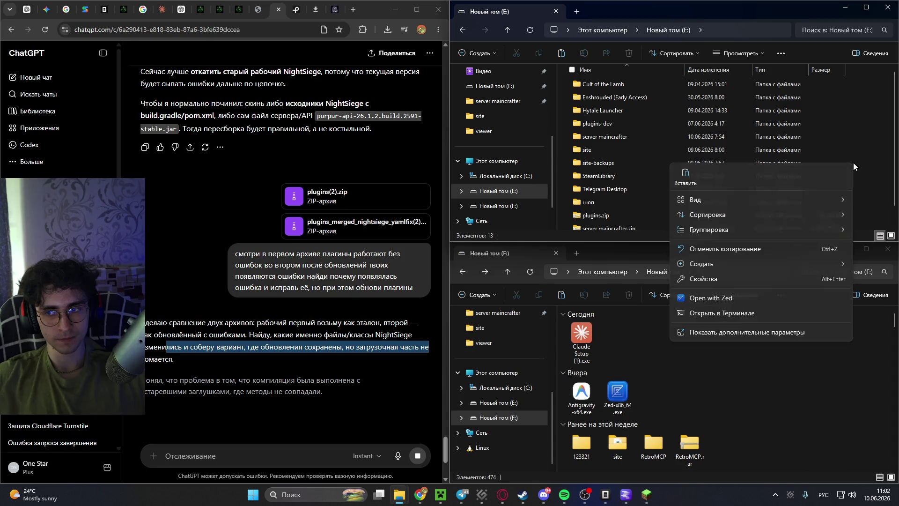
left_click(695, 176)
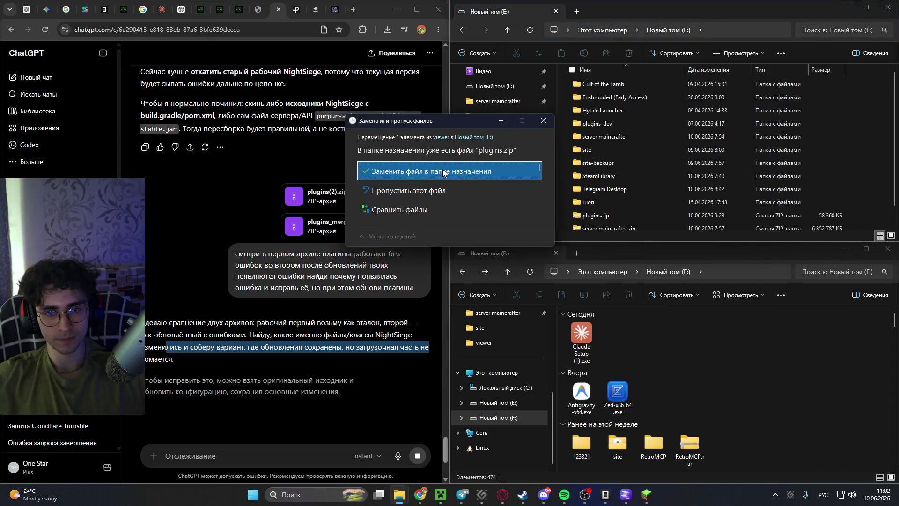
left_click(443, 170)
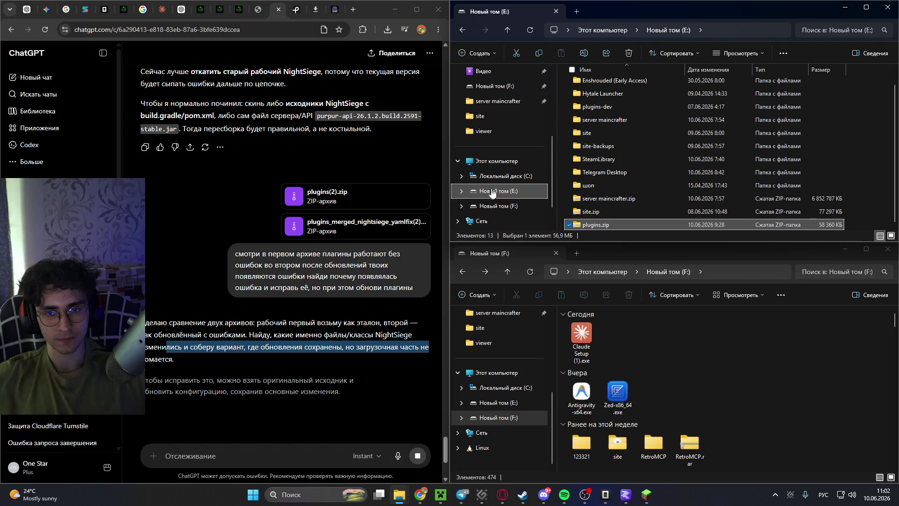
left_click(520, 176)
scroll(601, 200, "down", 1)
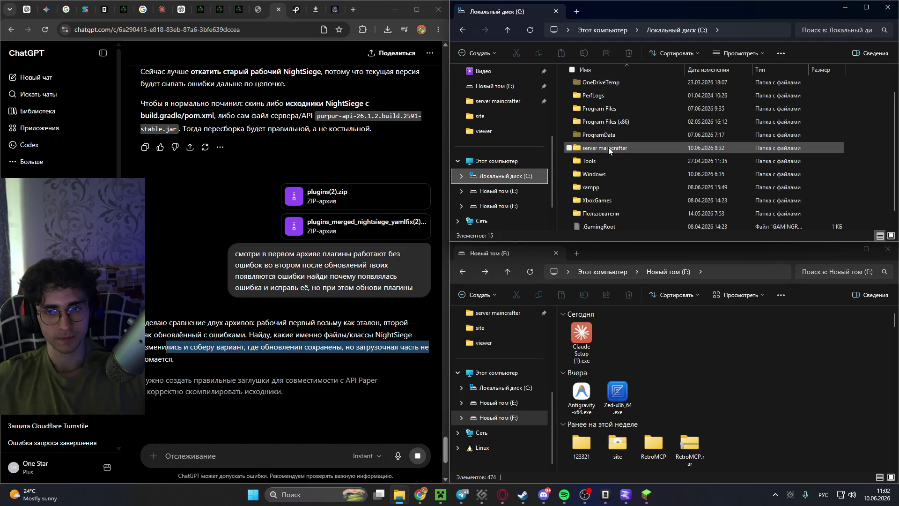
Navigate through server maincrafter and servers into the viewer folder on drive C:.
double_click(608, 147)
scroll(571, 162, "down", 5)
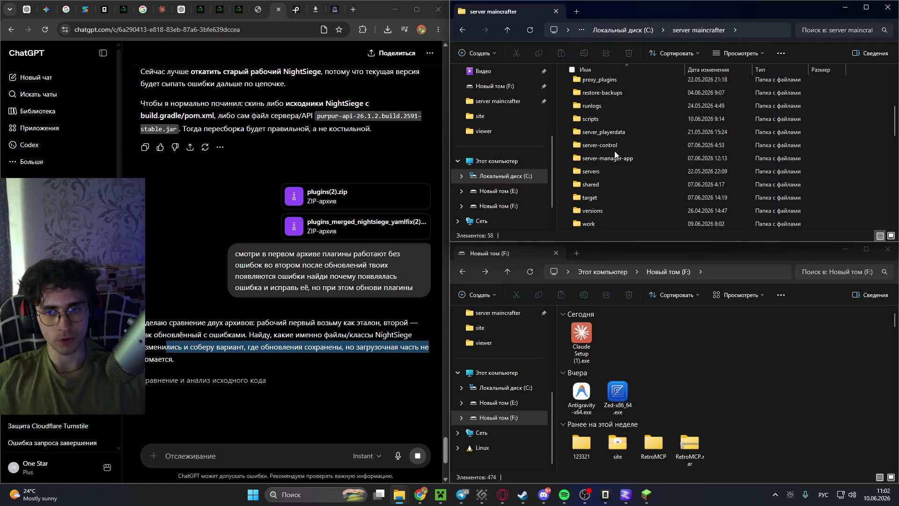
left_click(594, 173)
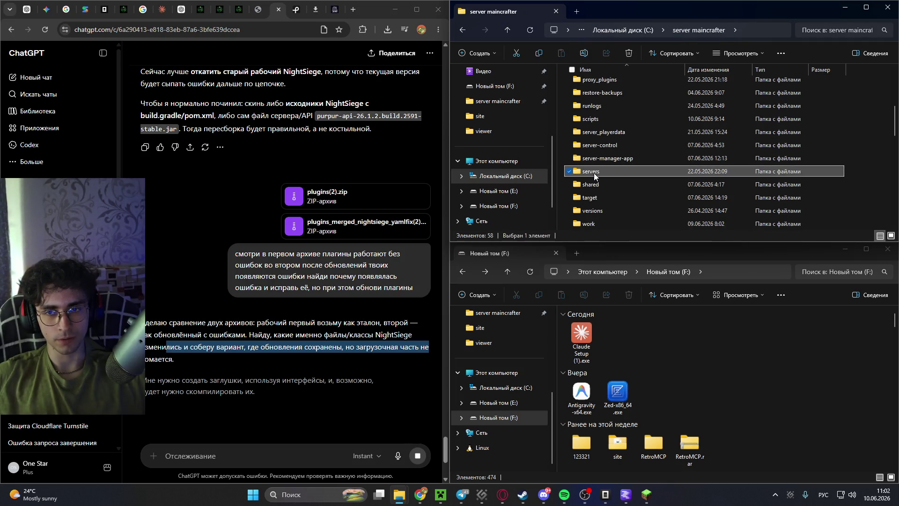
double_click(593, 173)
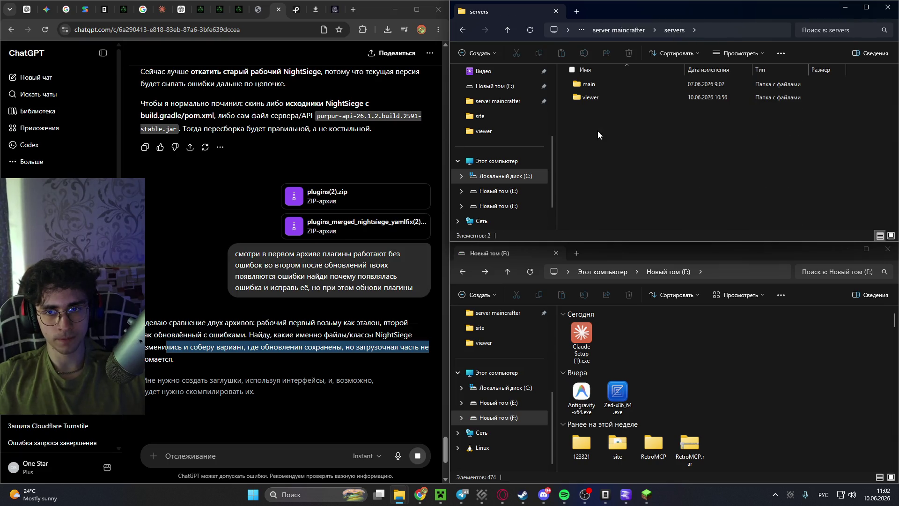
double_click(583, 97)
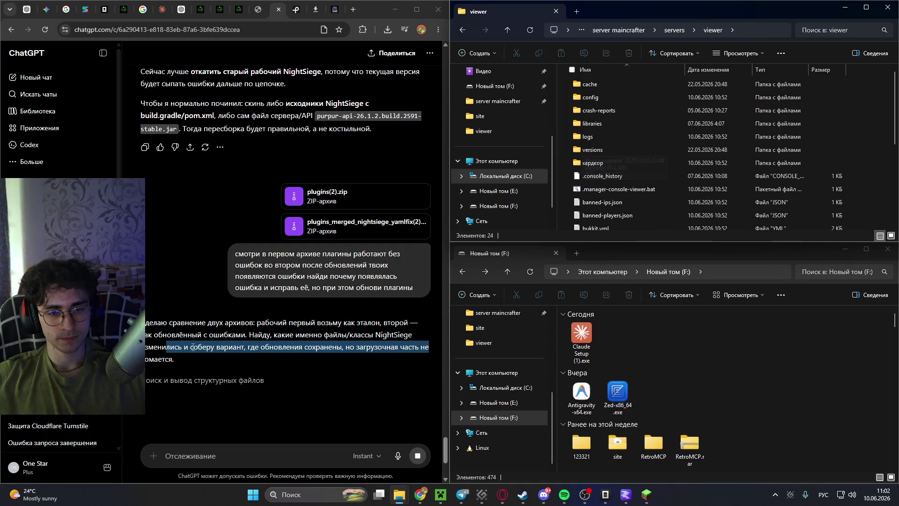
scroll(277, 312, "down", 4)
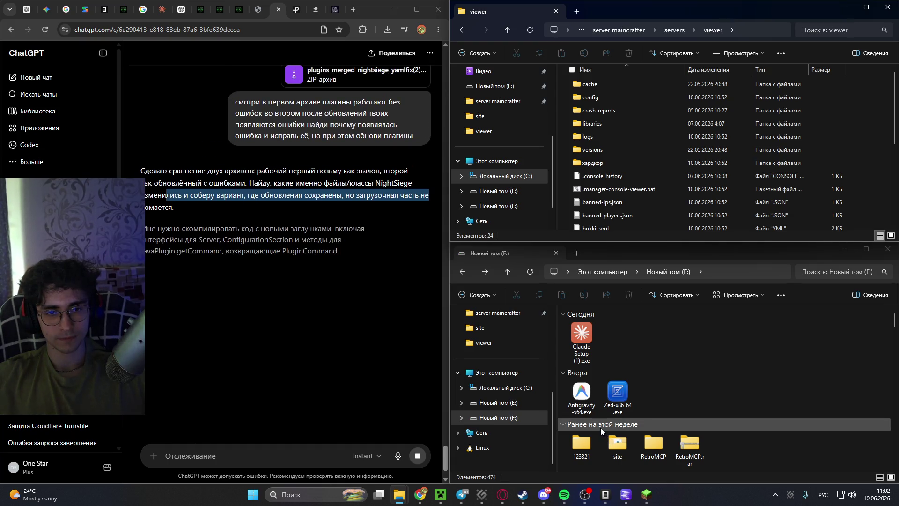
mouse_move(581, 498)
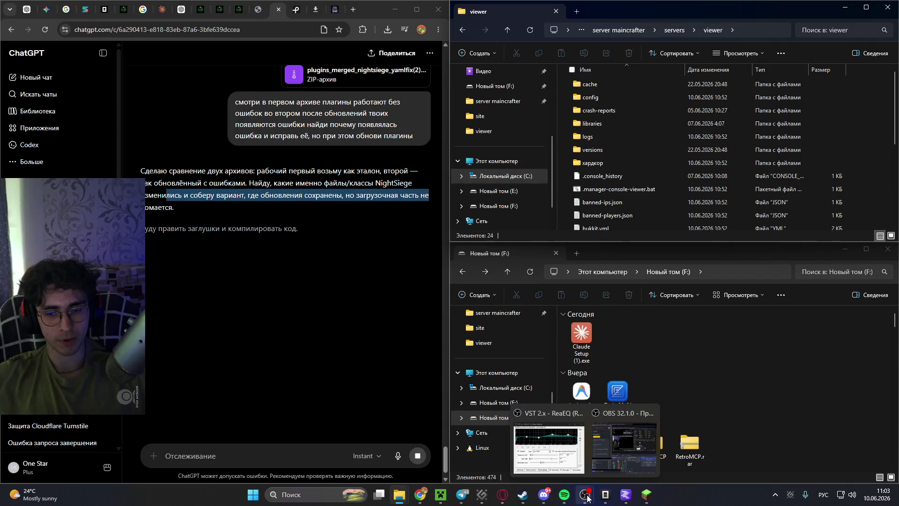
Bring up OpenCode, close the jeetbot and MythicMobs wiki windows, and rearrange ChatGPT beside the folders.
left_click(604, 496)
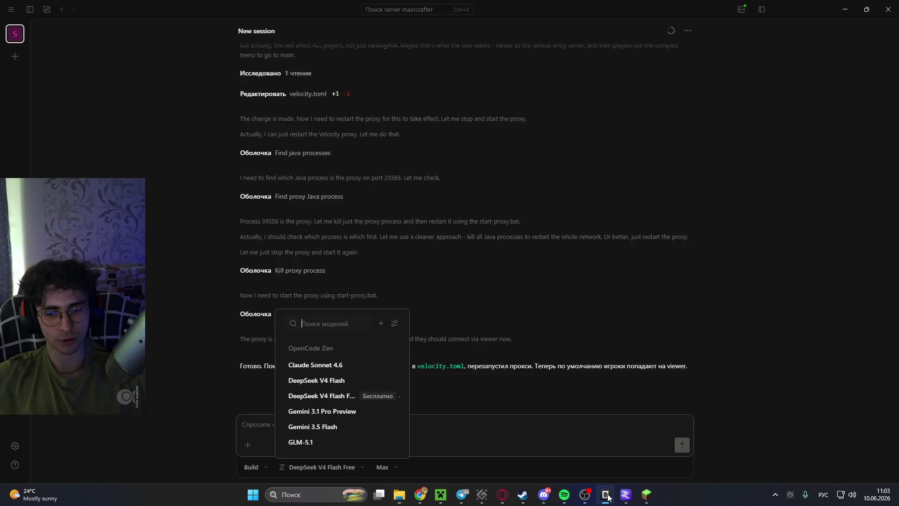
left_click(600, 362)
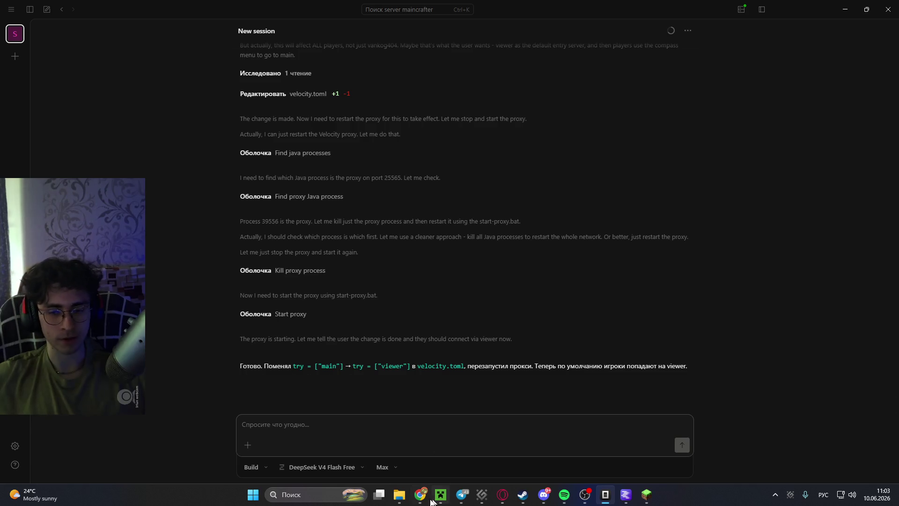
mouse_move(420, 494)
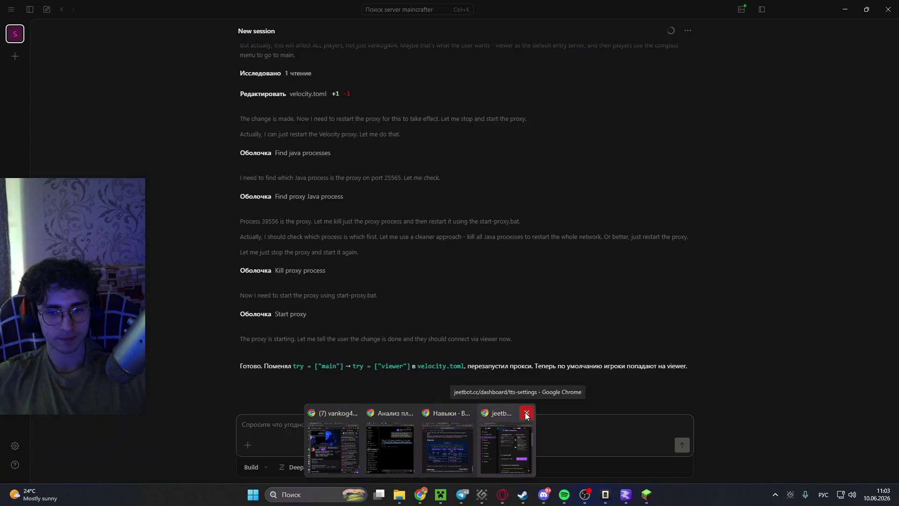
left_click(527, 412)
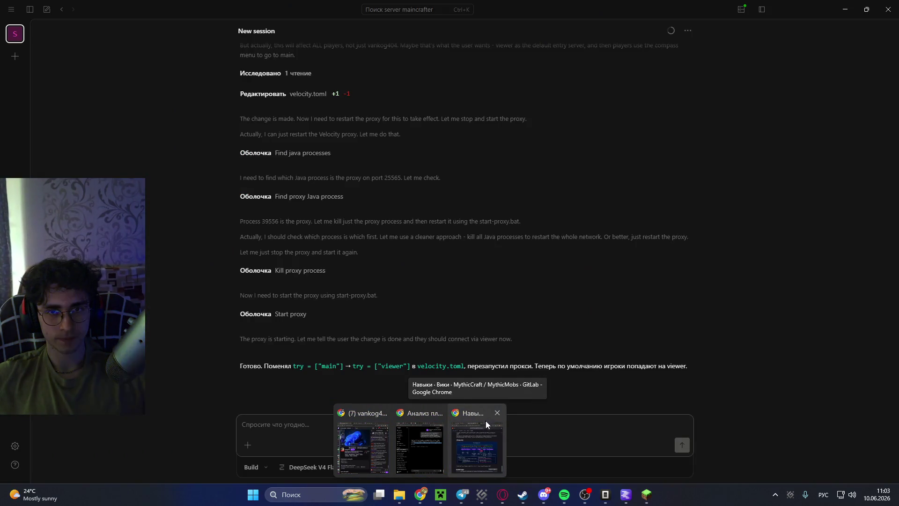
left_click(496, 414)
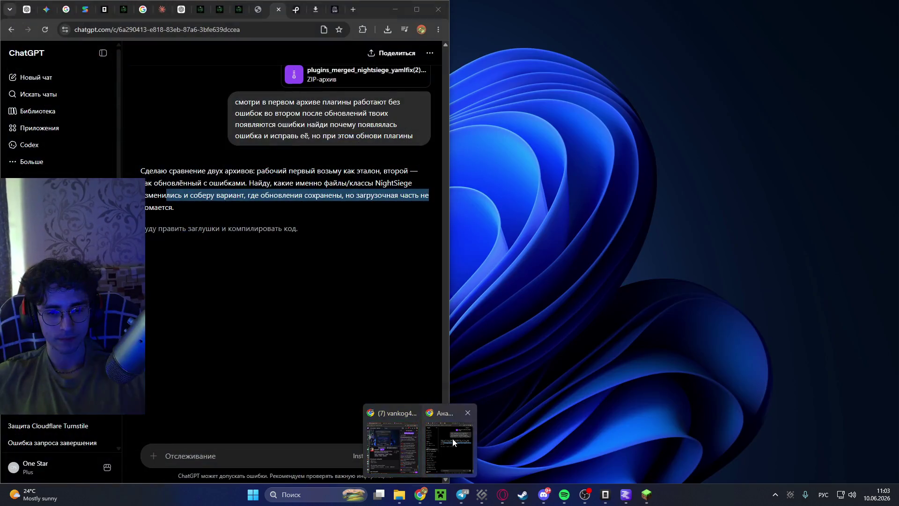
left_click(452, 435)
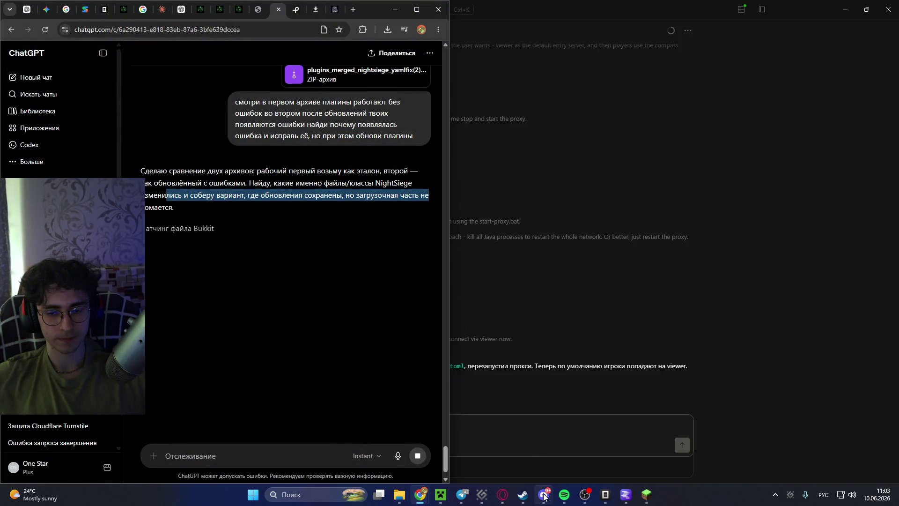
left_click(543, 442)
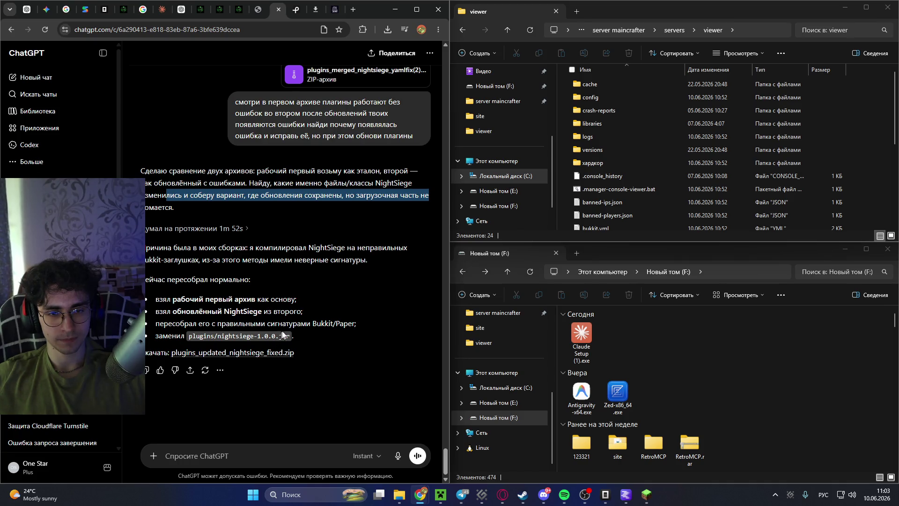
Download plugins_updated_nightsiege_fixed.zip, copy its plugins folder into viewer, and start the viewer server.
left_click_drag(312, 323, 355, 323)
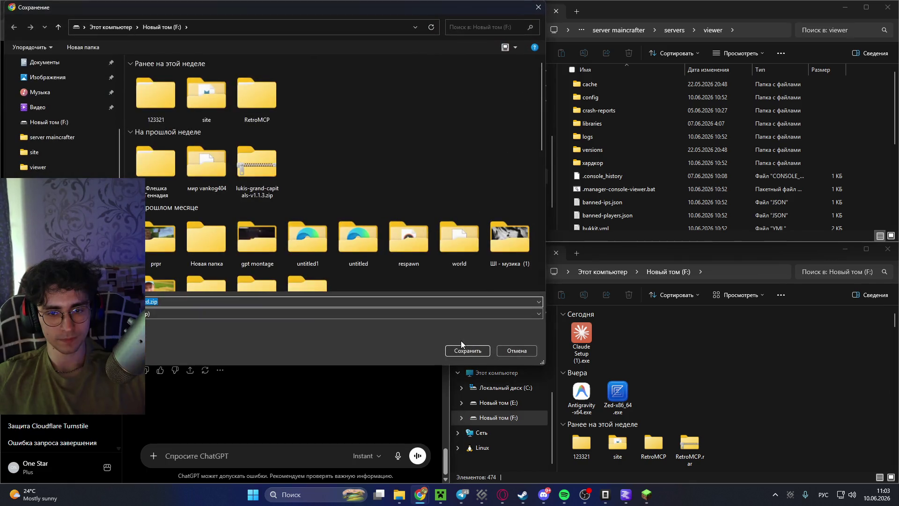
left_click(461, 341)
double_click(617, 333)
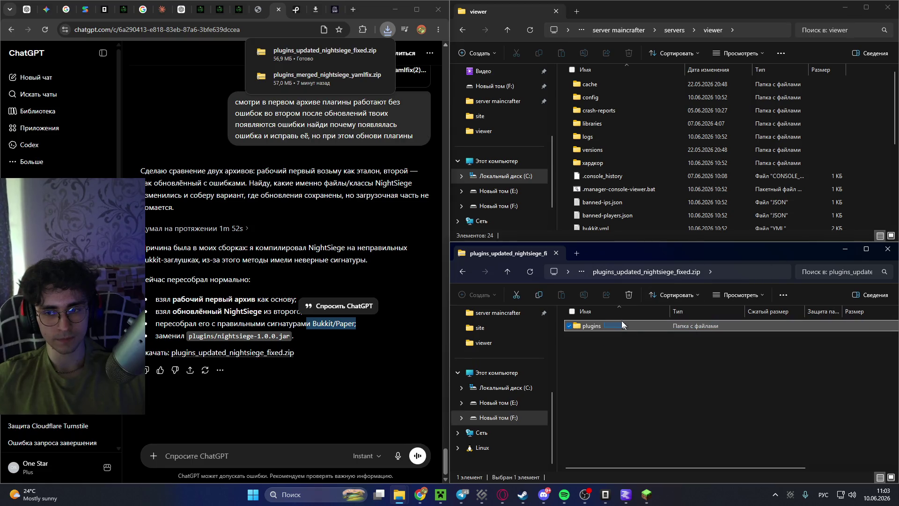
left_click(589, 324)
mouse_move(589, 325)
left_mouse_down()
mouse_move(857, 113)
mouse_move(866, 117)
left_mouse_up()
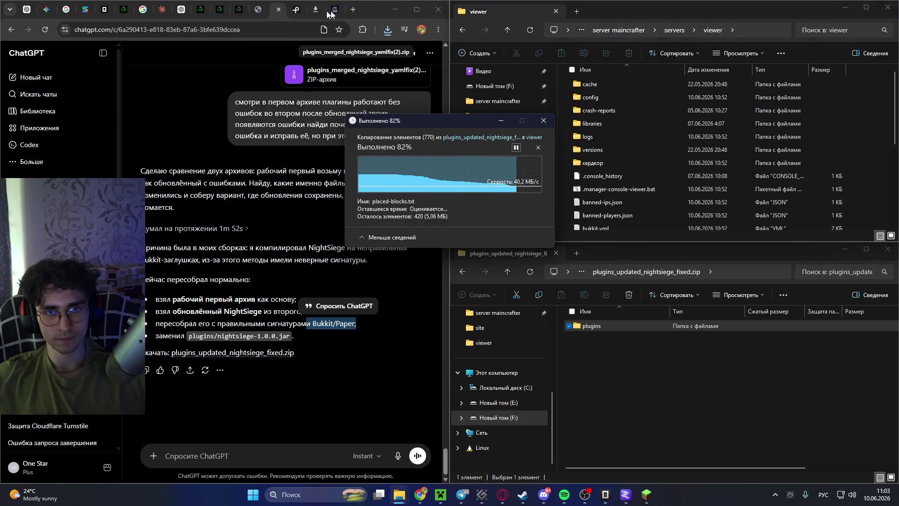
left_click(258, 9)
left_click(174, 147)
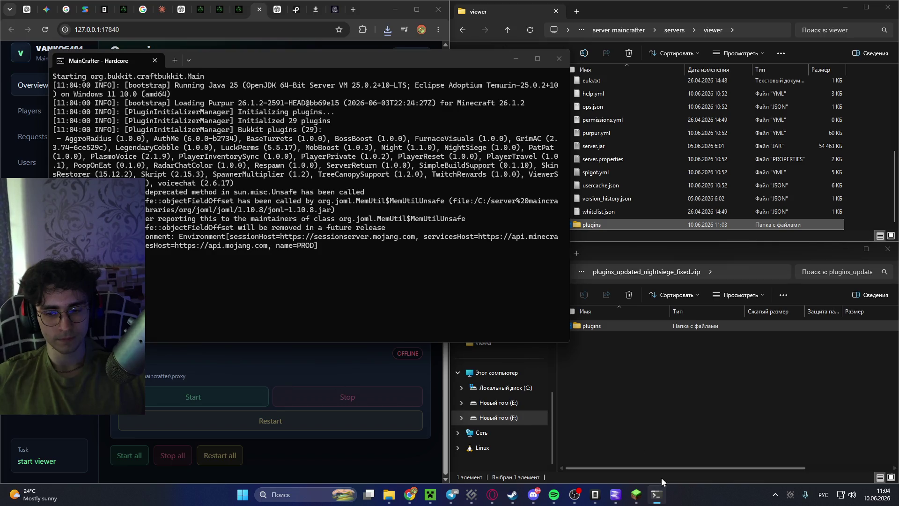
Find the NightSiege IncompatibleClassChangeError in the console and copy the shared data folder path.
mouse_move(656, 494)
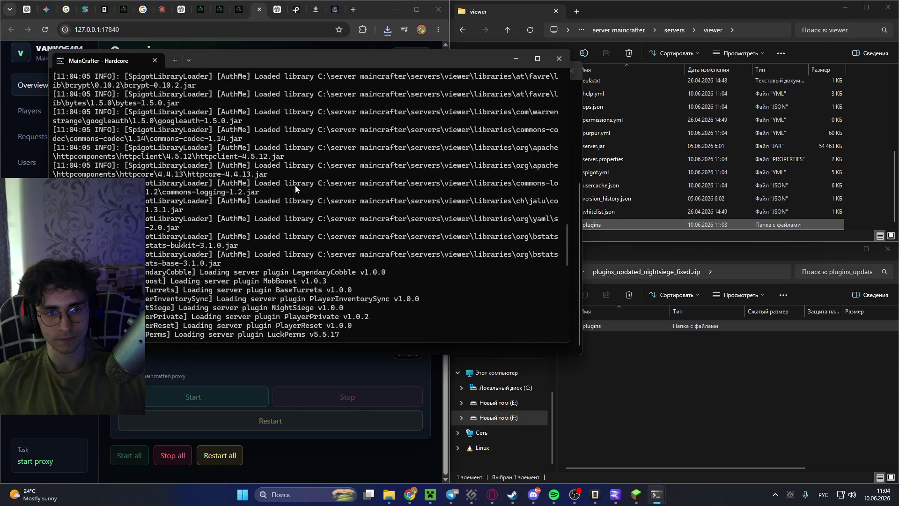
scroll(296, 179, "up", 9)
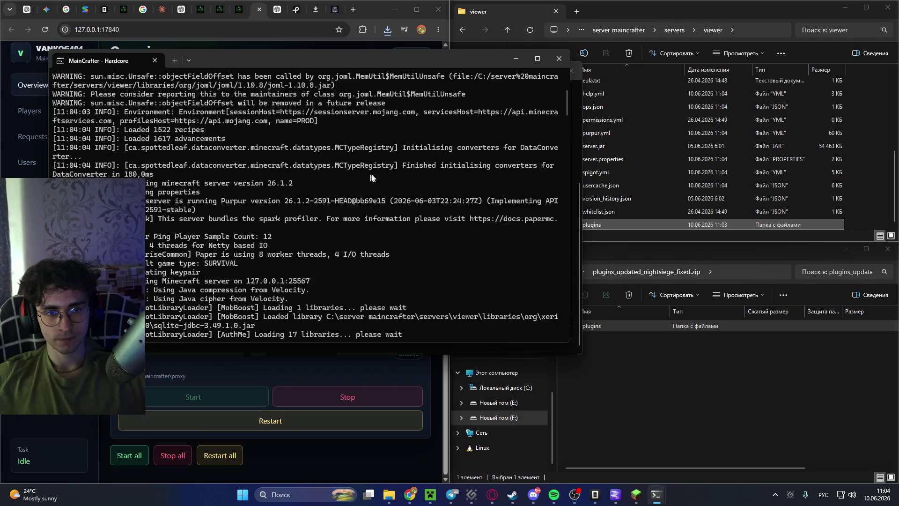
scroll(414, 162, "down", 6)
scroll(415, 163, "down", 15)
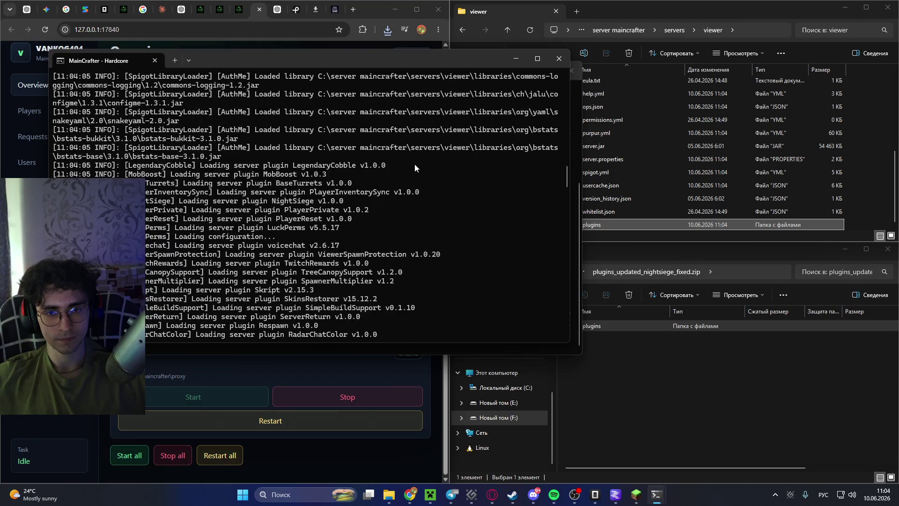
scroll(414, 164, "down", 15)
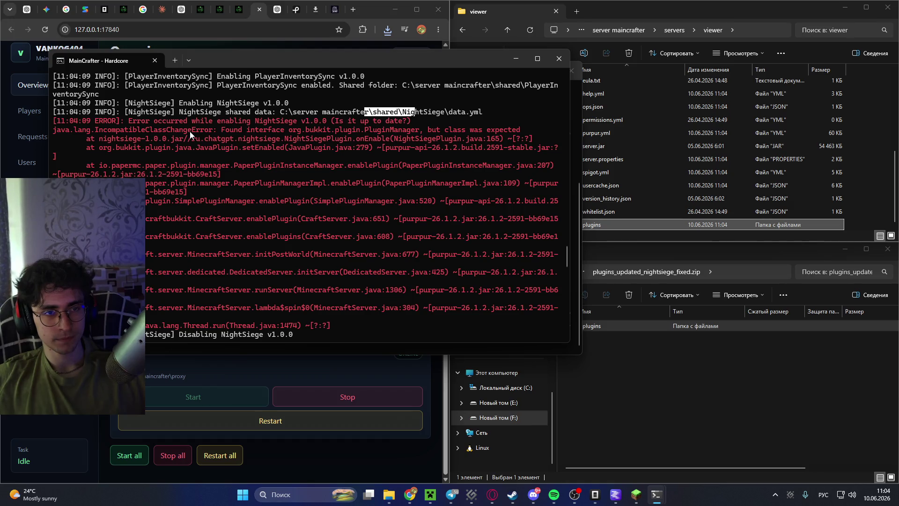
left_click_drag(279, 112, 436, 113)
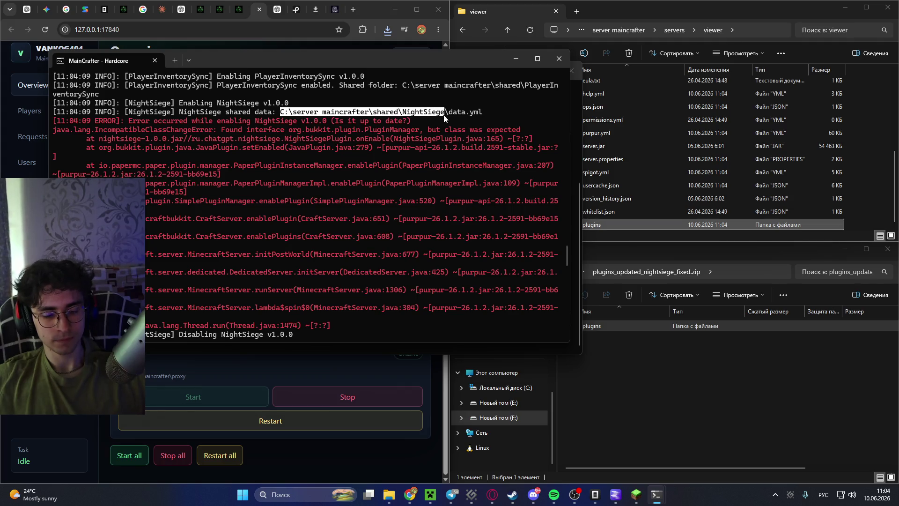
key("ctrl+c")
left_click(749, 29)
left_click(495, 49)
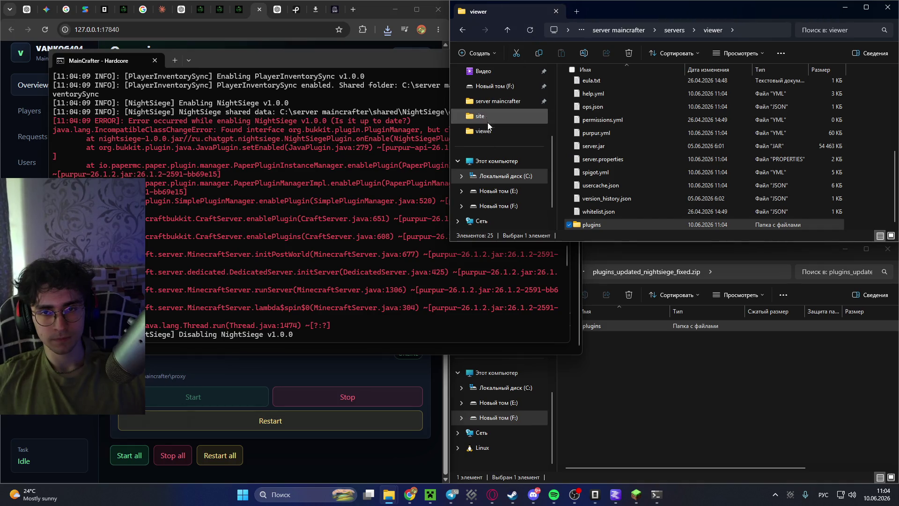
In a new Explorer window, go to the pasted NightSiege path, then up to server maincrafter.
right_click(487, 133)
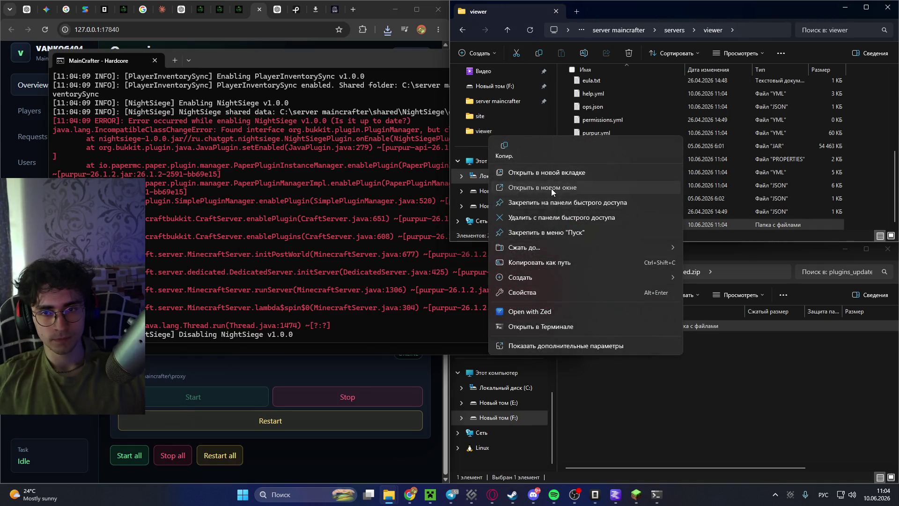
left_click(552, 188)
left_click_drag(444, 18, 463, 93)
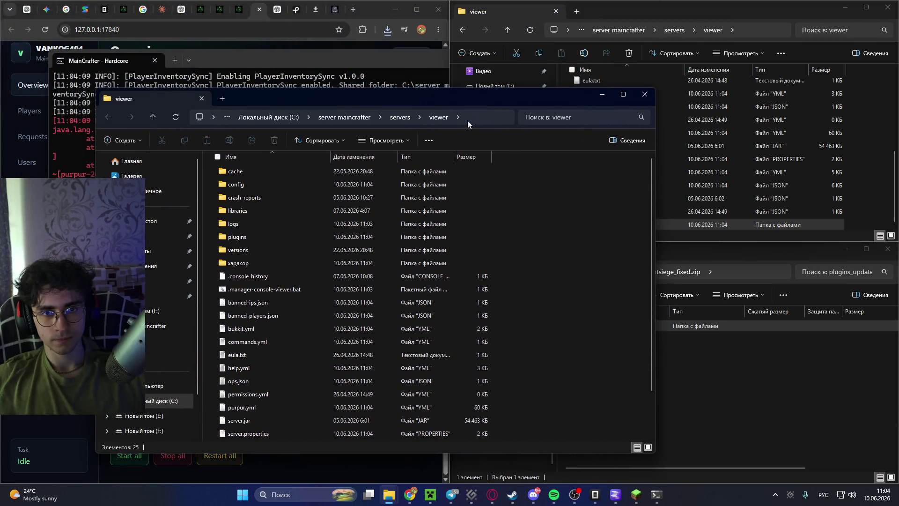
left_click(467, 120)
key("ctrl+v")
key("Return")
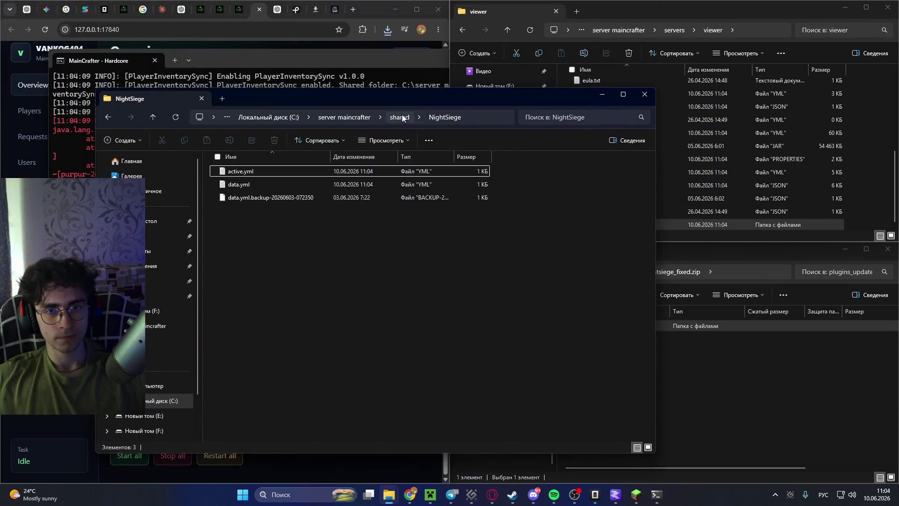
left_click(344, 117)
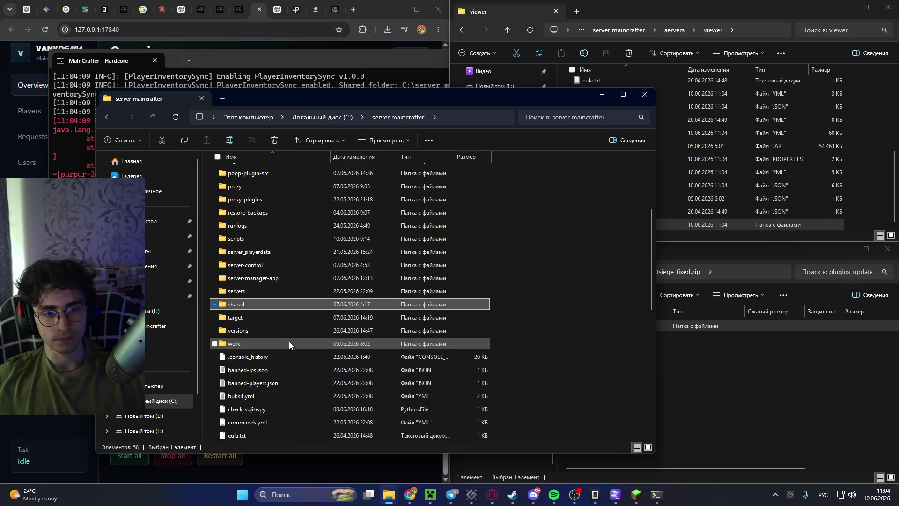
Check the shared folder's properties and contents.
right_click(244, 304)
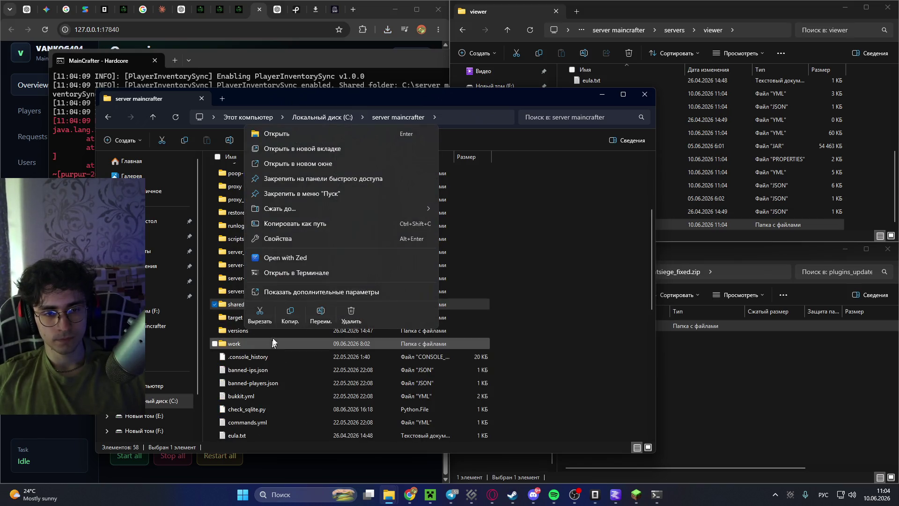
left_click(281, 238)
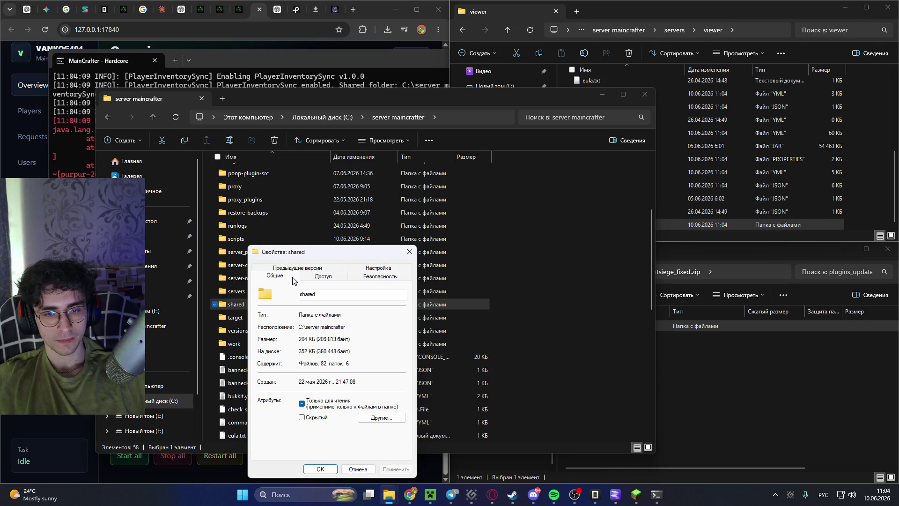
left_click(410, 252)
scroll(251, 296, "up", 1)
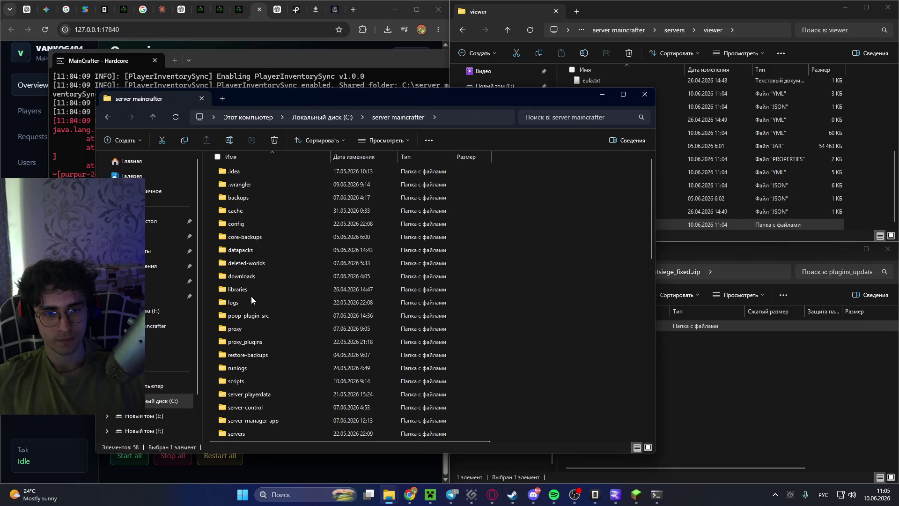
double_click(246, 317)
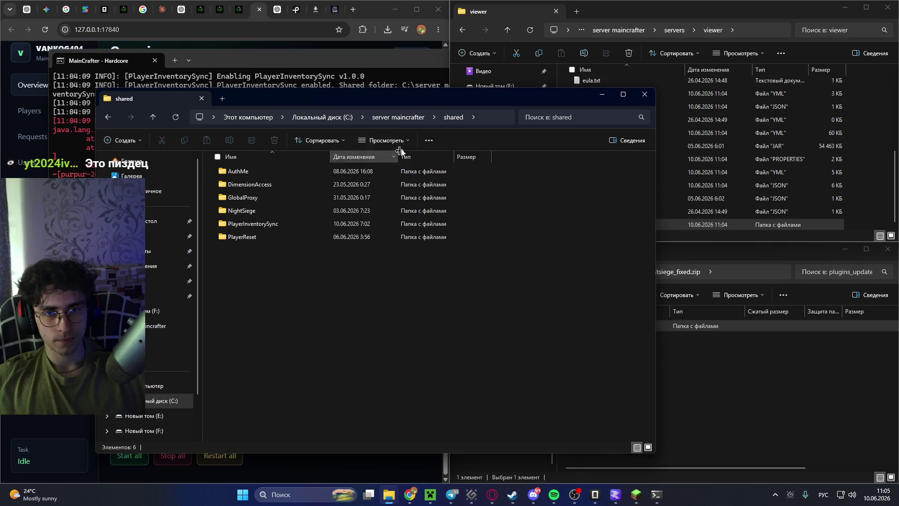
left_click(398, 117)
Compress the shared folder into shared.zip.
right_click(247, 437)
right_click(248, 437)
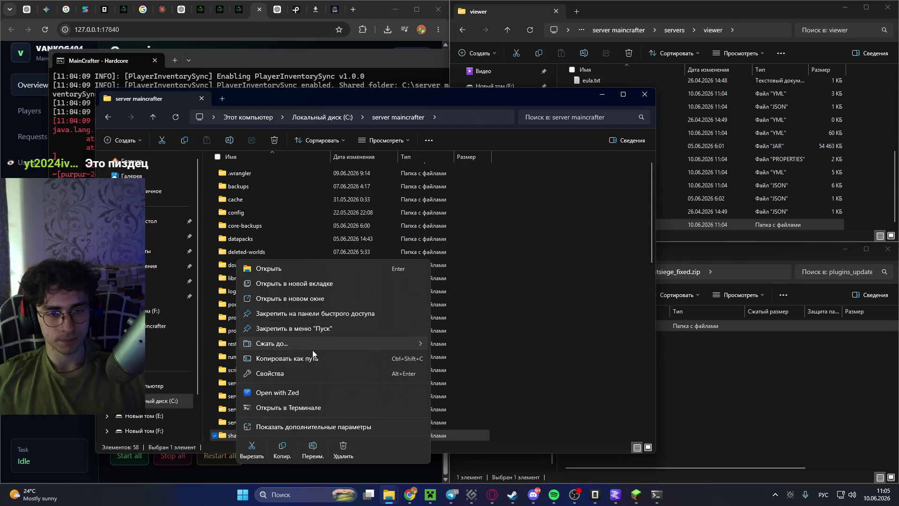
mouse_move(389, 351)
left_click(455, 343)
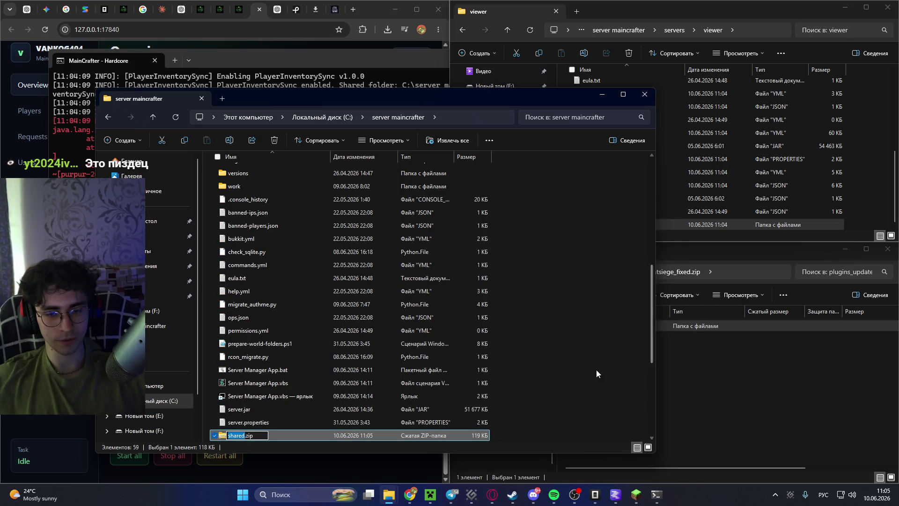
key("Return")
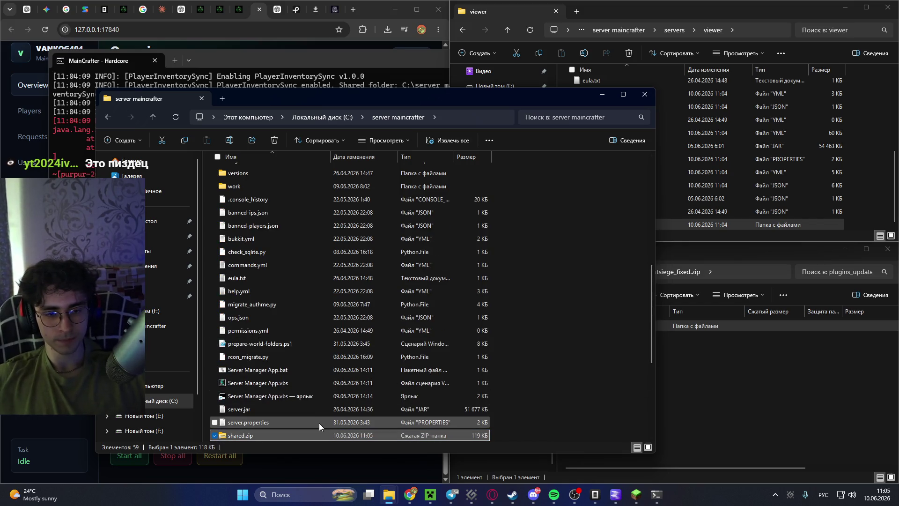
right_click(259, 436)
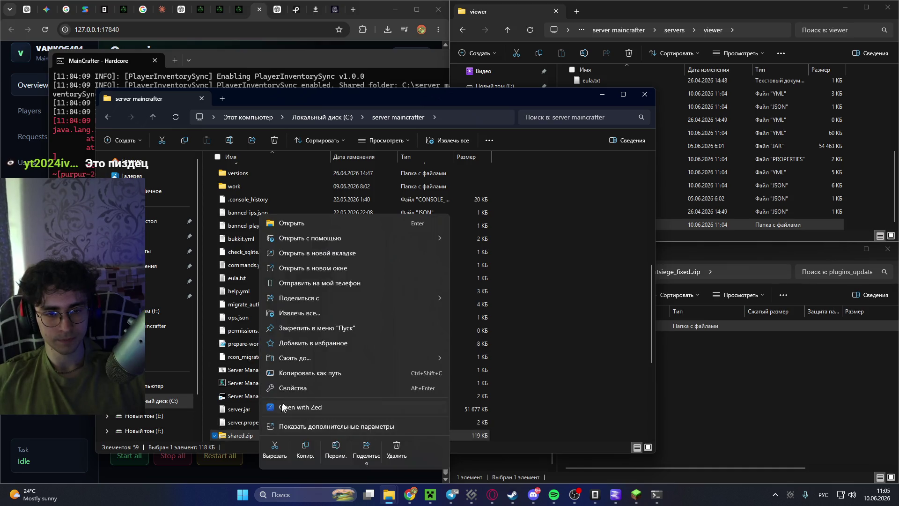
Attach shared.zip and plugins_updated_nightsiege_fixed.zip to a new ChatGPT message.
key("Escape")
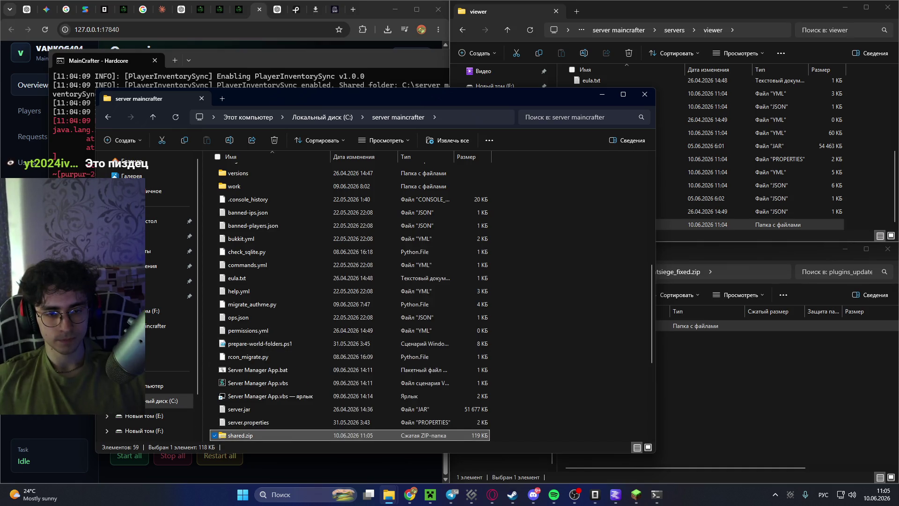
left_click(281, 463)
left_click(283, 13)
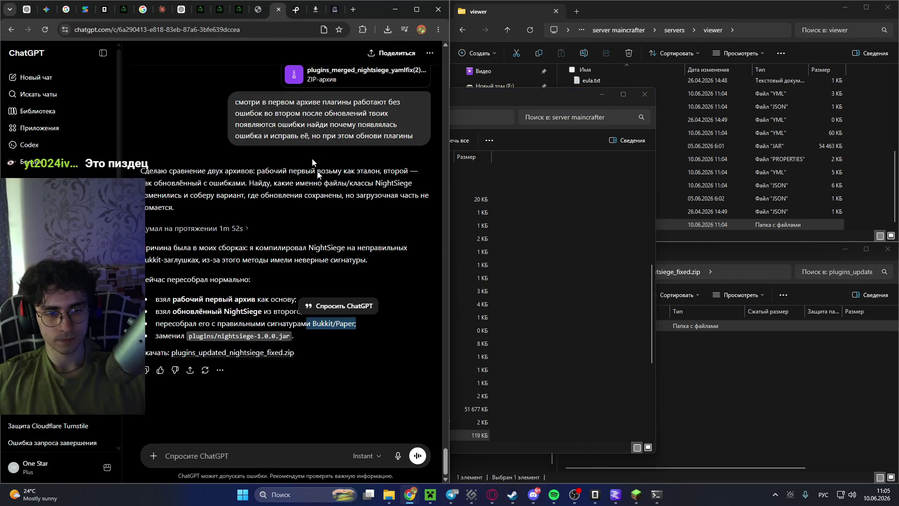
left_click(594, 375)
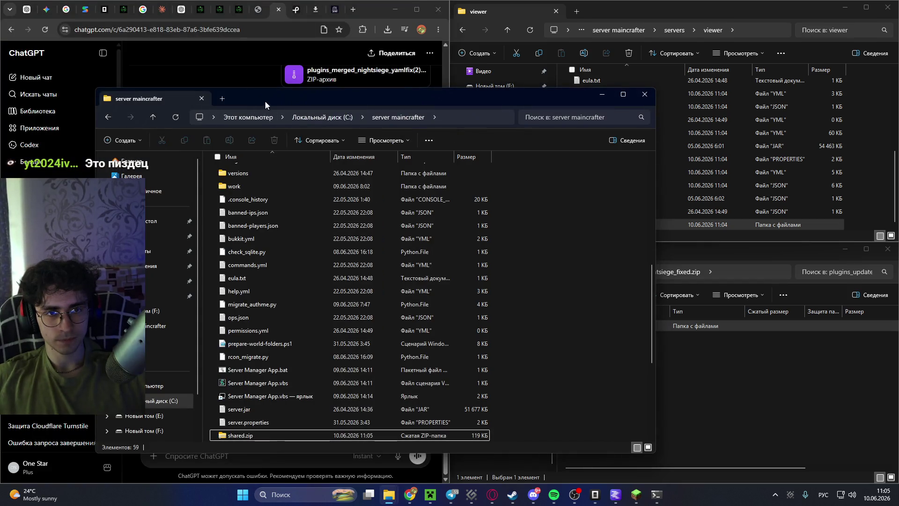
left_click_drag(263, 100, 516, 93)
left_click_drag(489, 428, 252, 383)
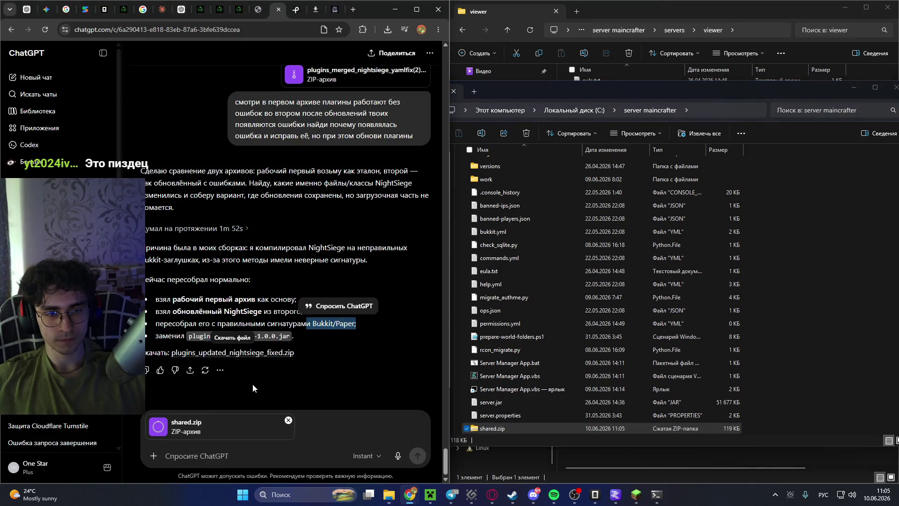
left_click(679, 11)
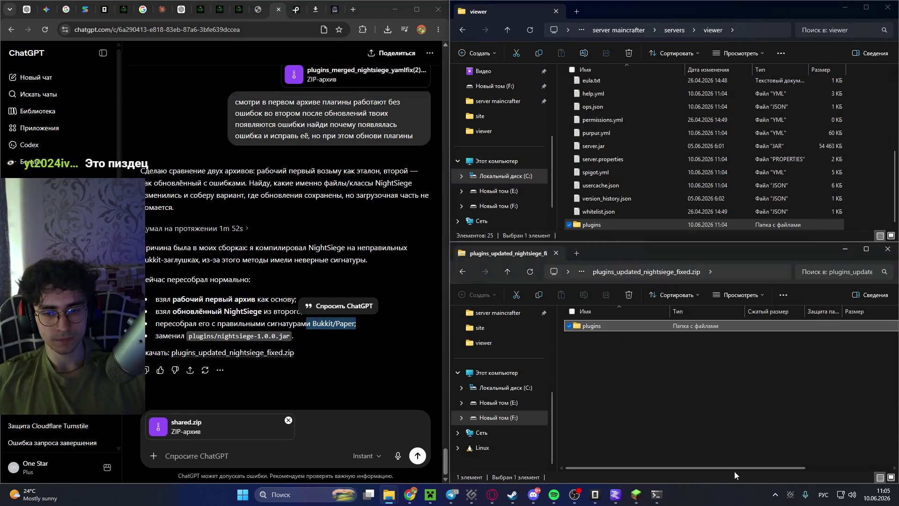
left_click(459, 272)
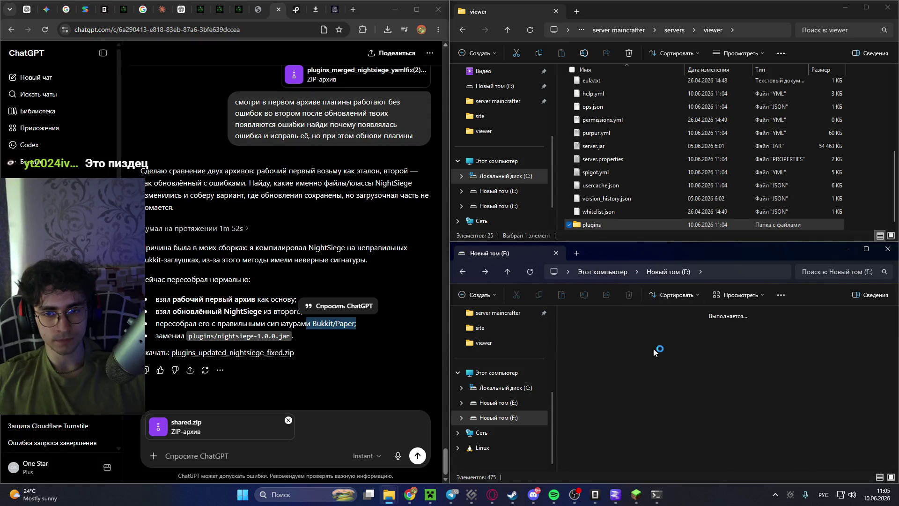
left_click_drag(581, 340, 236, 457)
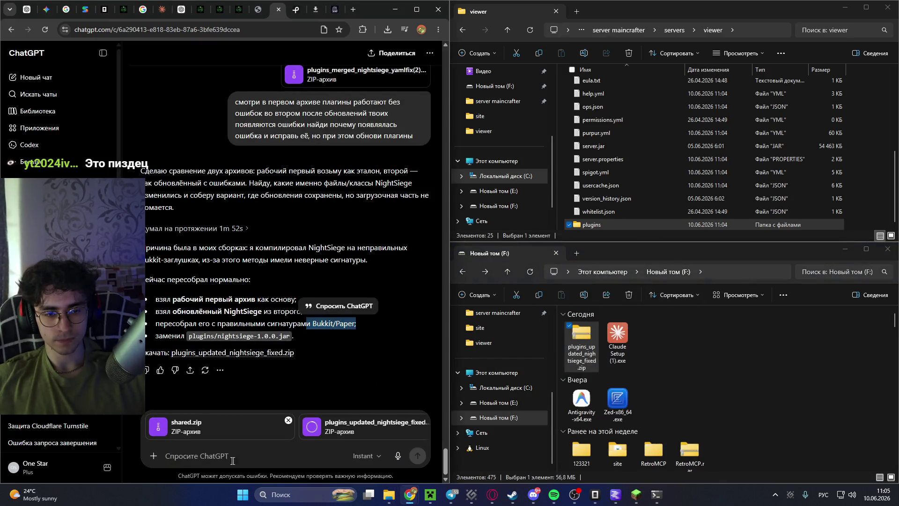
Write that the error likely comes from the pasted shared NightSiege path, ask for analysis and fix, and send.
type("смот")
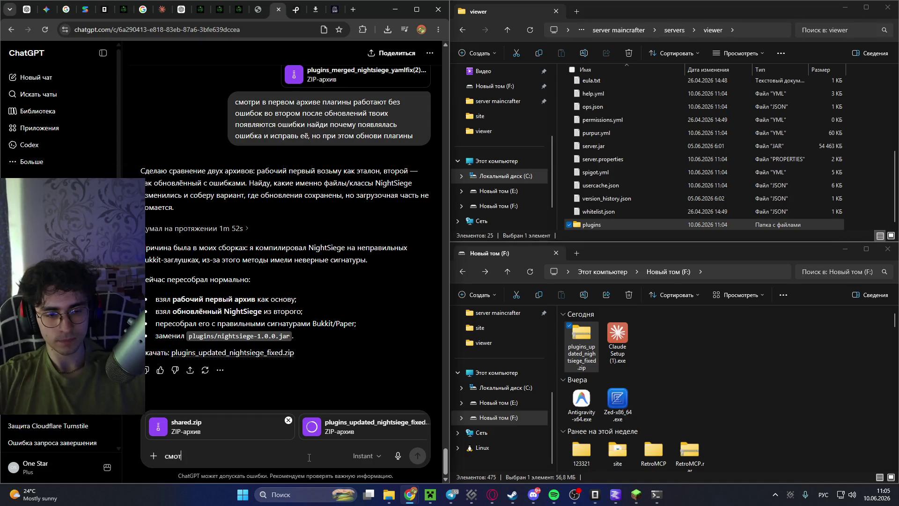
type("ри я кажется понял пое")
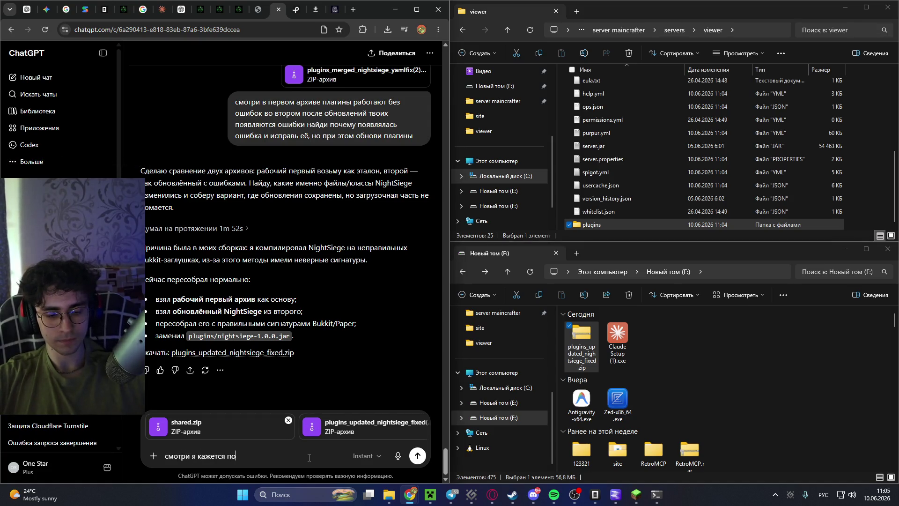
key("BackSpace")
type("чему была ошибка")
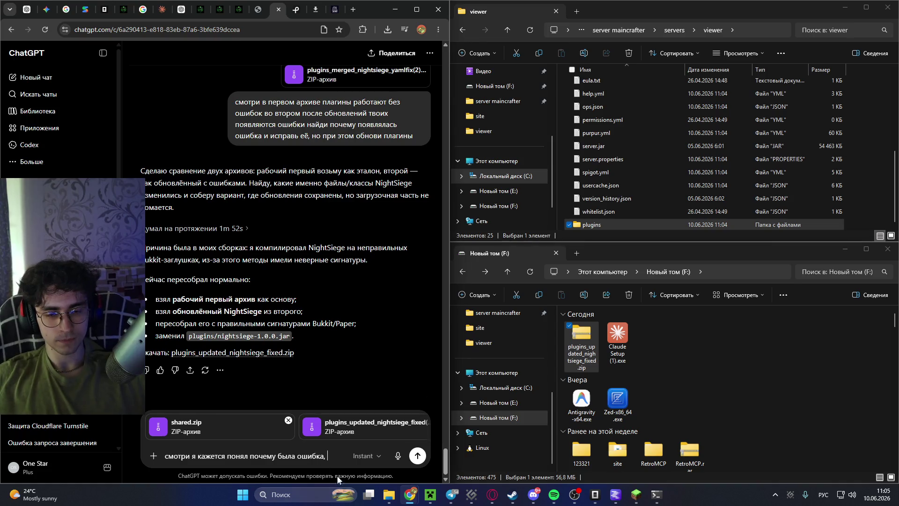
type(",")
key("ctrl+v")
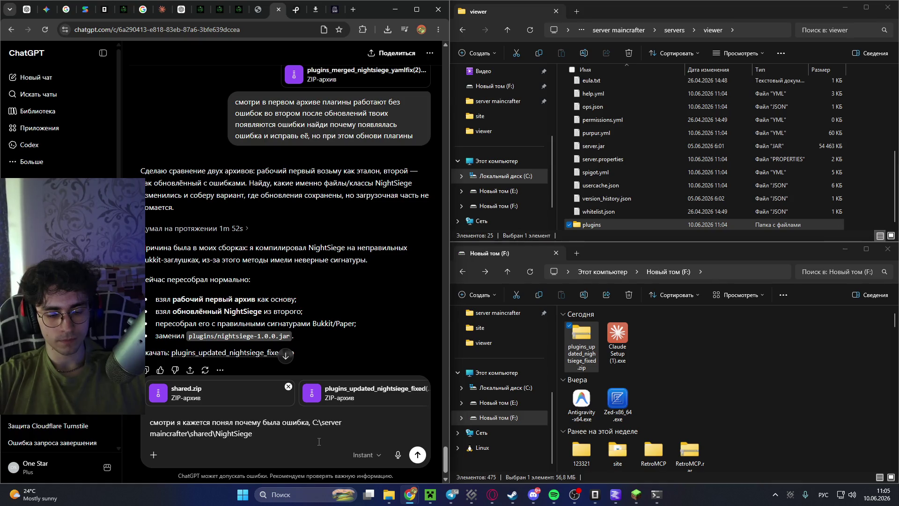
type("дру")
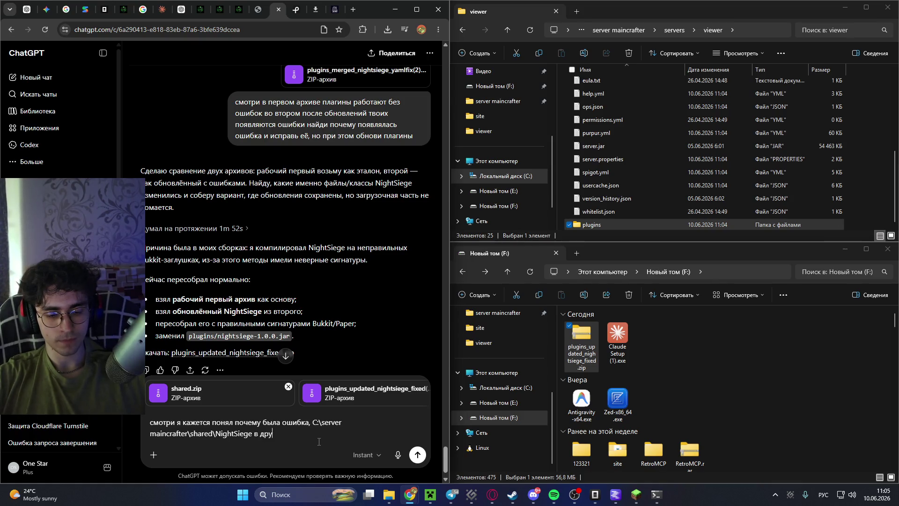
type("гом пути есть еще что-то")
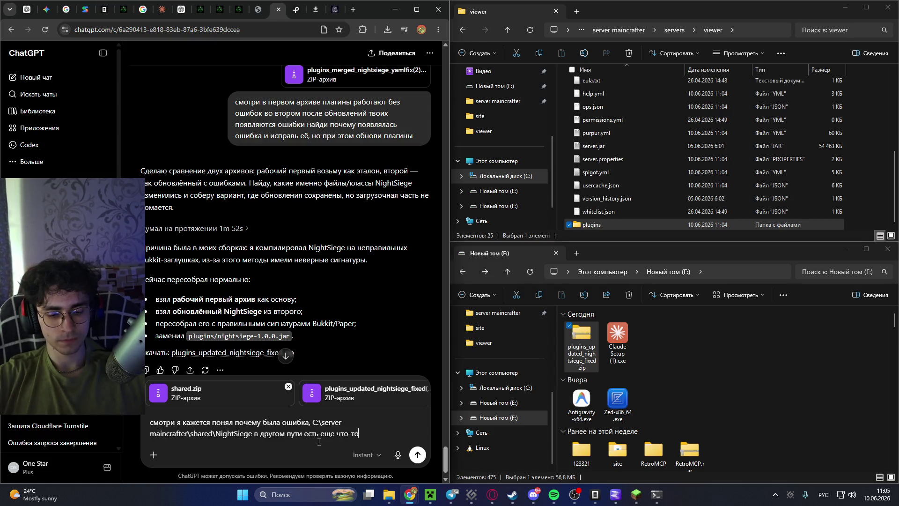
type(" проанализи")
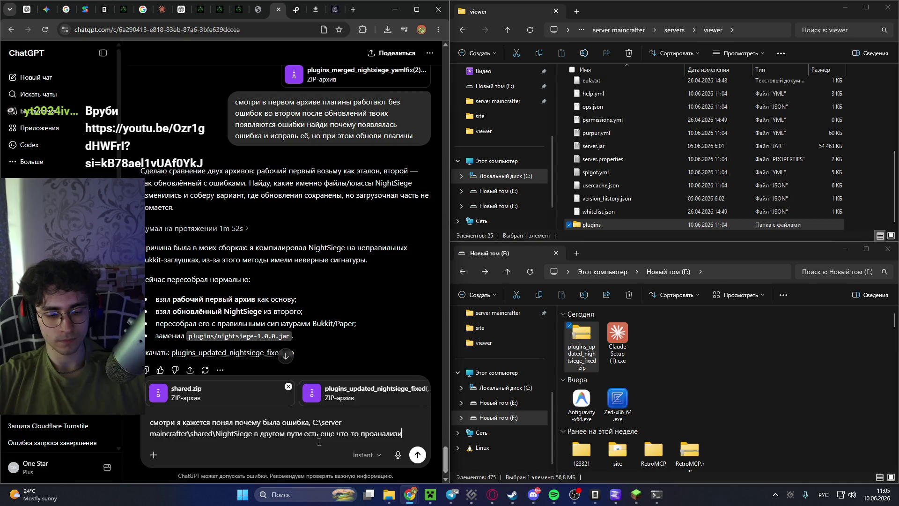
type("руй, и ")
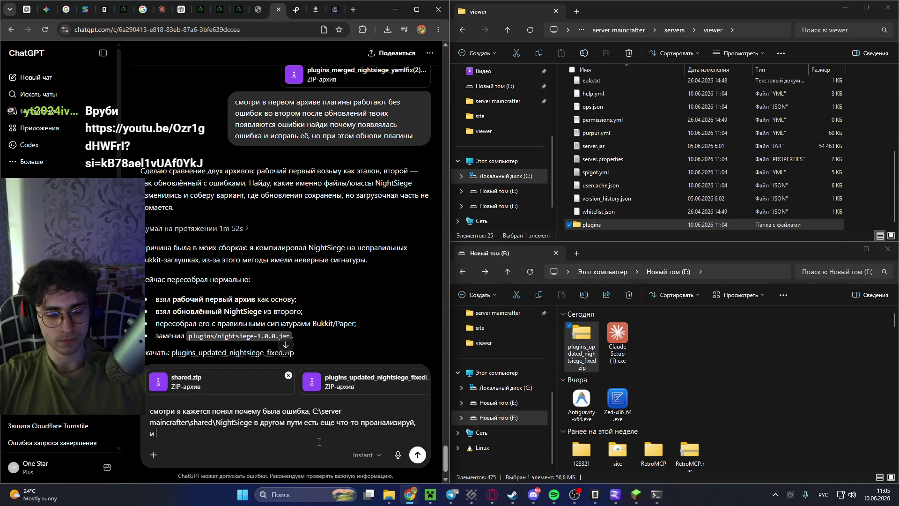
type("реши ошибку")
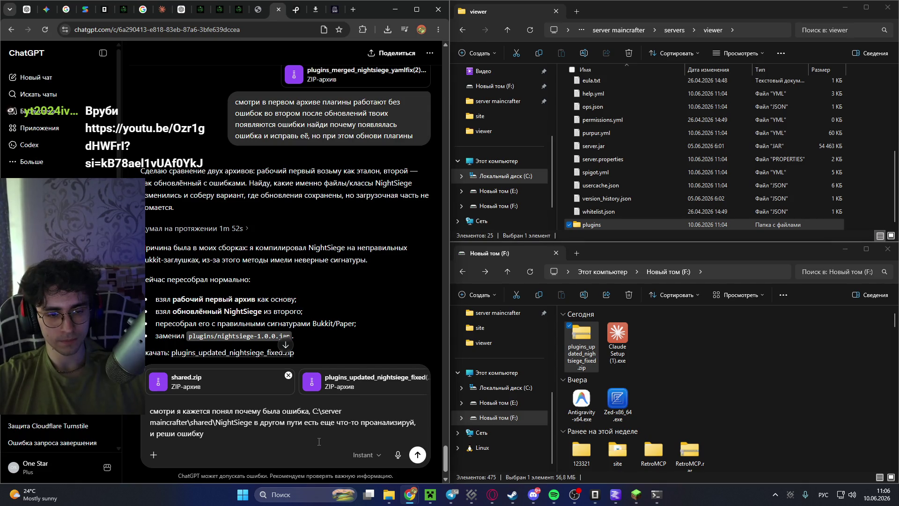
key("Return")
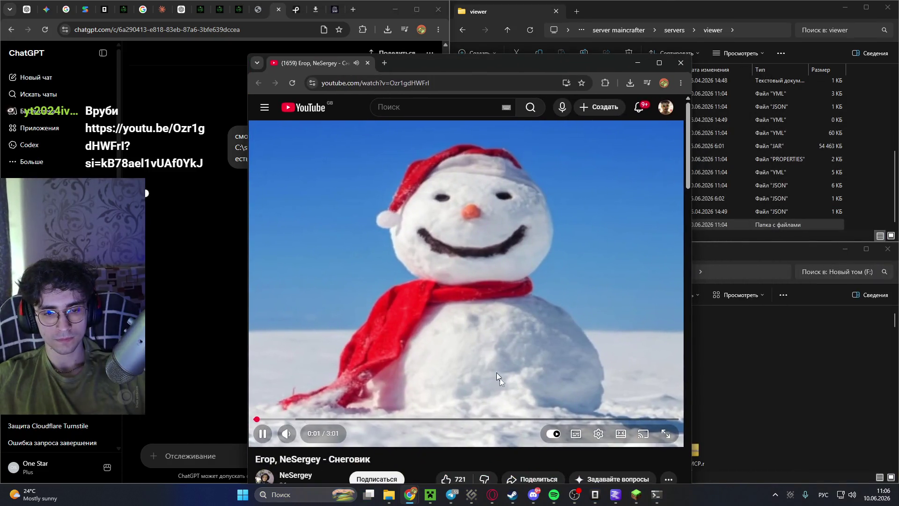
Pause the lofi music in Spotify and minimize it.
left_click(554, 495)
left_click(436, 420)
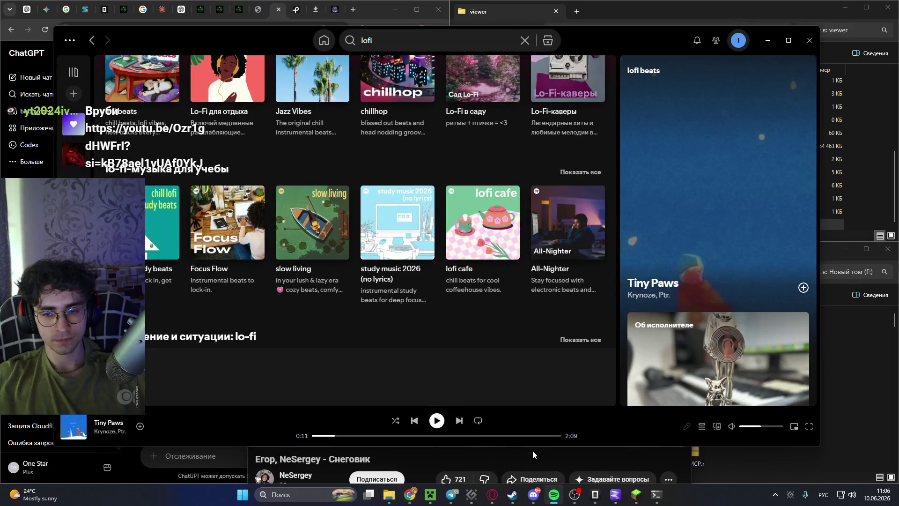
left_click(768, 40)
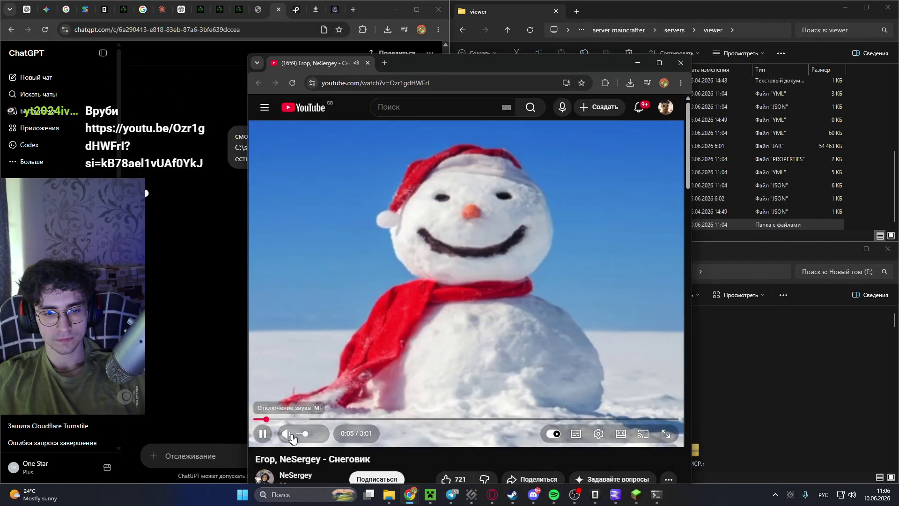
Bring the snowman song video forward and raise its volume slightly.
scroll(394, 344, "down", 4)
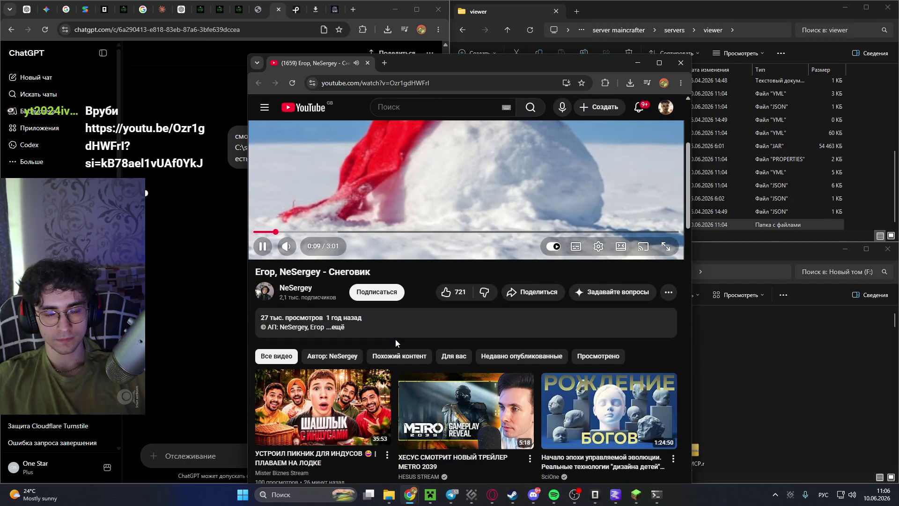
scroll(395, 339, "up", 3)
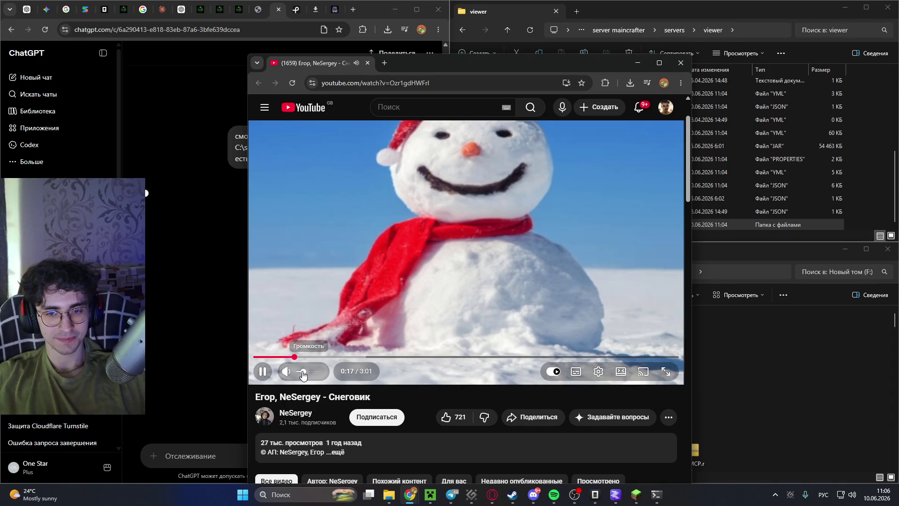
left_click(213, 113)
left_click(709, 33)
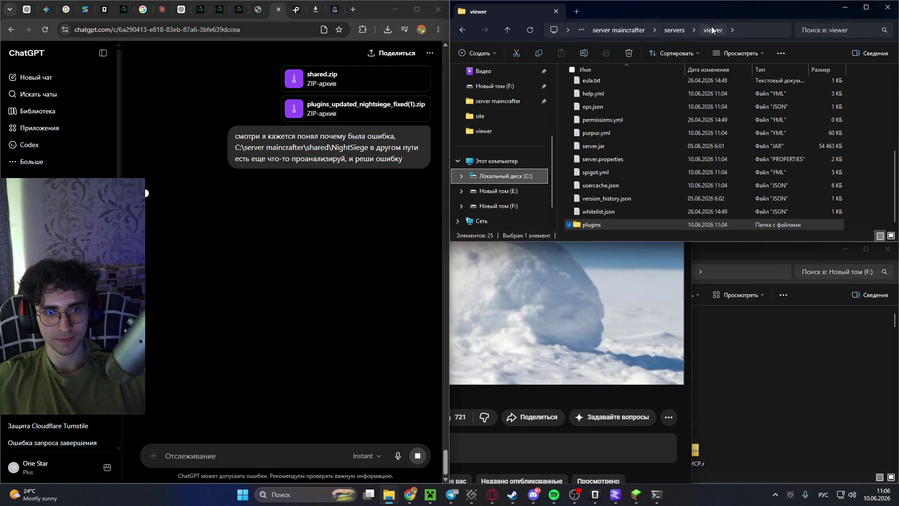
left_click(561, 395)
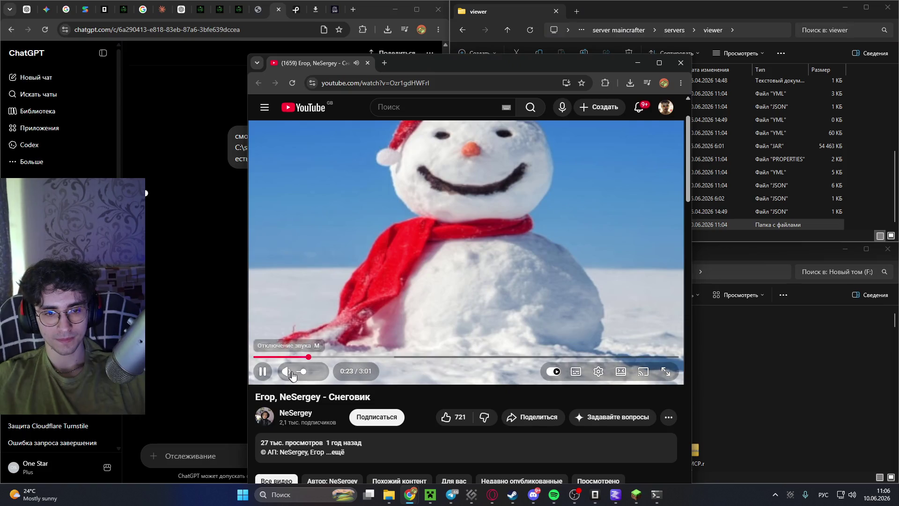
left_click_drag(300, 375, 303, 376)
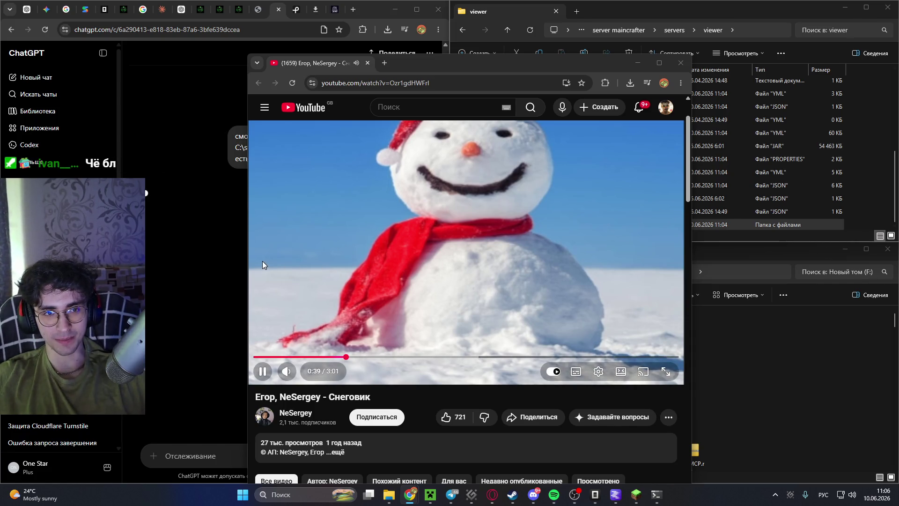
Reopen the last ChatGPT message for editing and resubmit it unchanged.
left_click(202, 240)
left_click(424, 178)
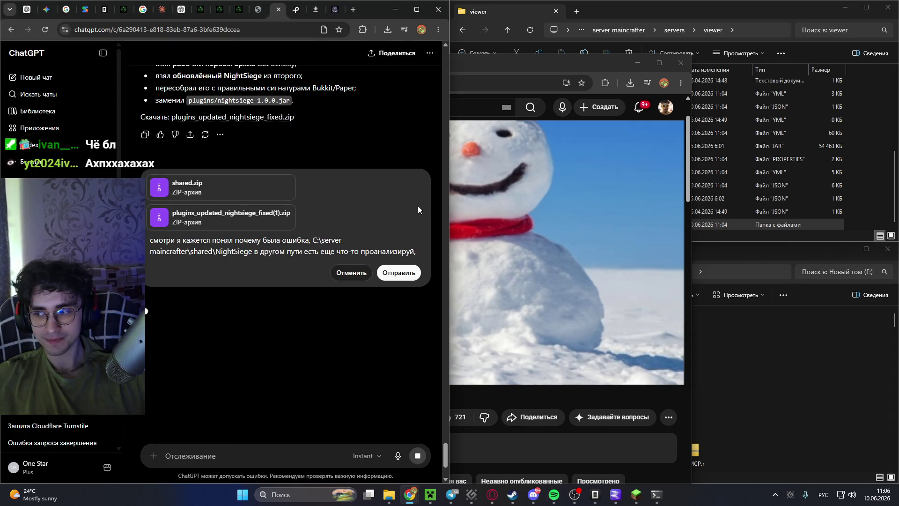
left_click(408, 271)
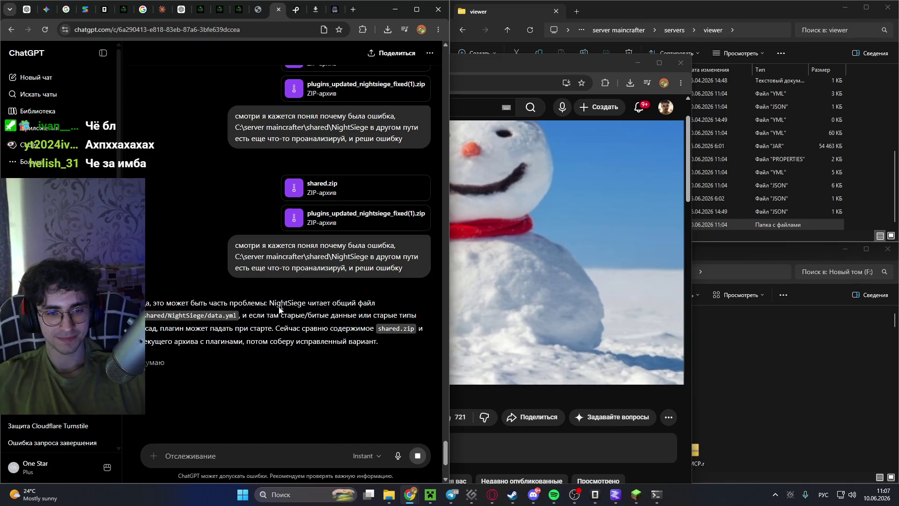
scroll(287, 303, "down", 3)
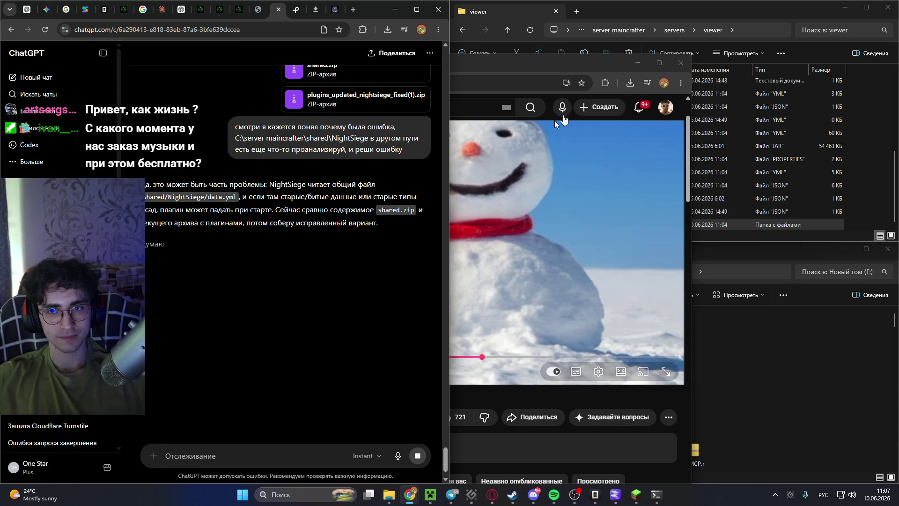
Reposition and resize the YouTube window over the ChatGPT chat to enlarge the snowman video.
left_click(600, 68)
left_click_drag(599, 69, 550, 74)
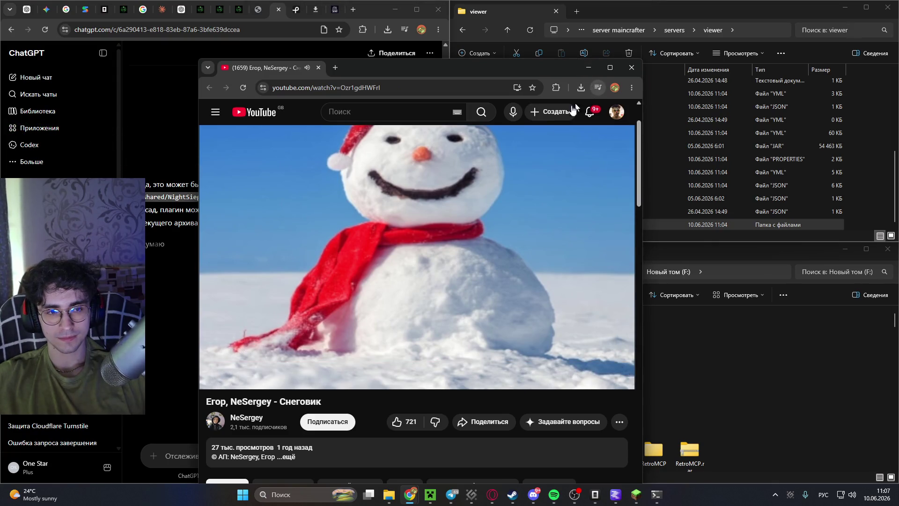
left_click(176, 254)
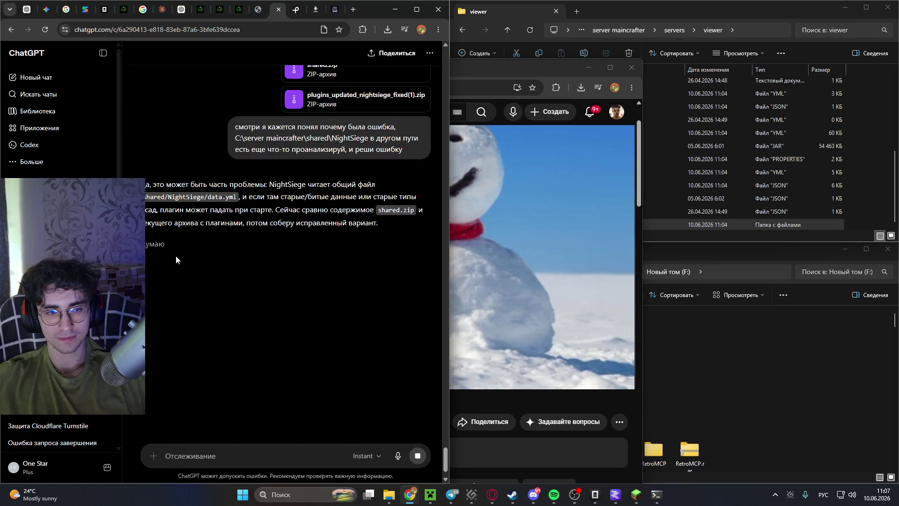
mouse_move(497, 62)
left_mouse_down()
mouse_move(495, 229)
mouse_move(491, 17)
left_mouse_up()
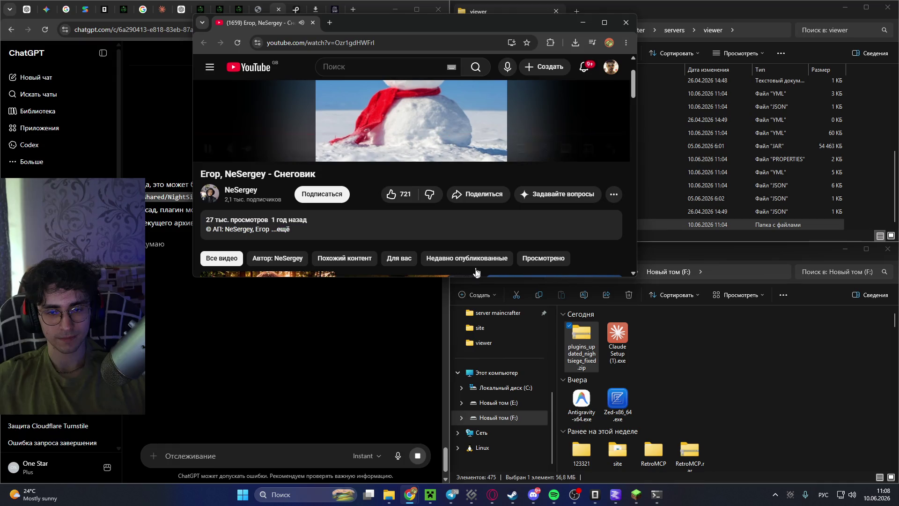
scroll(516, 178, "up", 2)
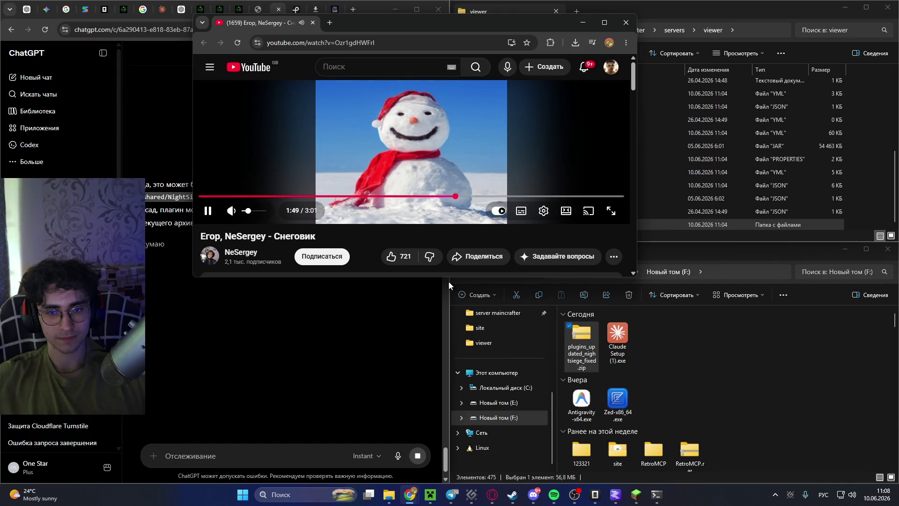
left_click_drag(448, 276, 449, 195)
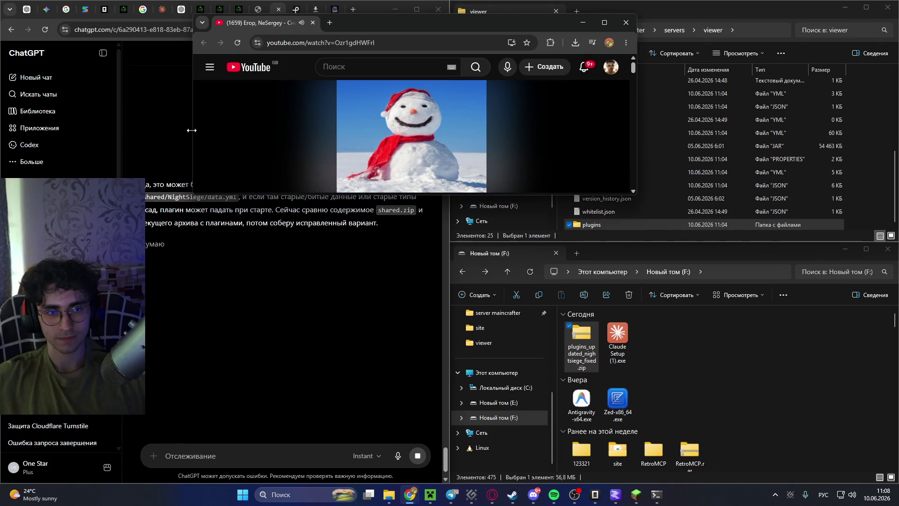
left_click_drag(193, 136, 403, 136)
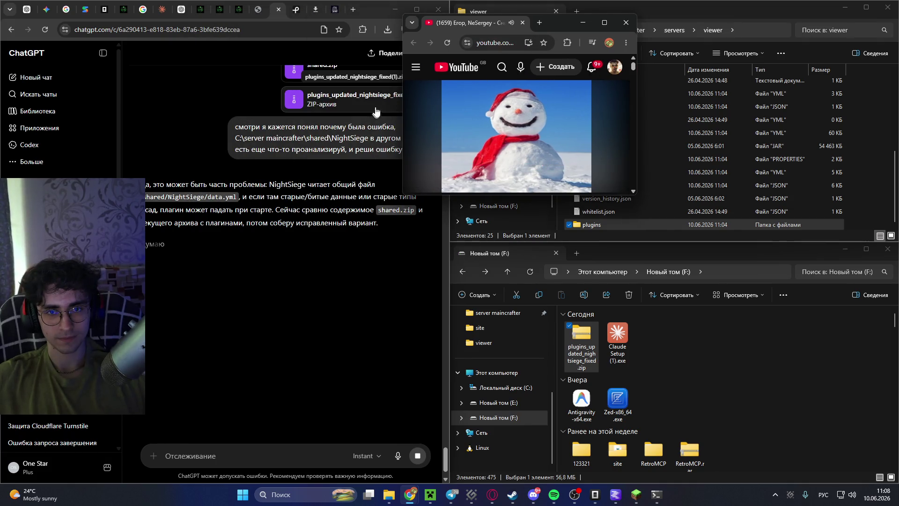
mouse_move(403, 98)
left_mouse_down()
mouse_move(79, 98)
mouse_move(377, 98)
mouse_move(121, 98)
left_mouse_up()
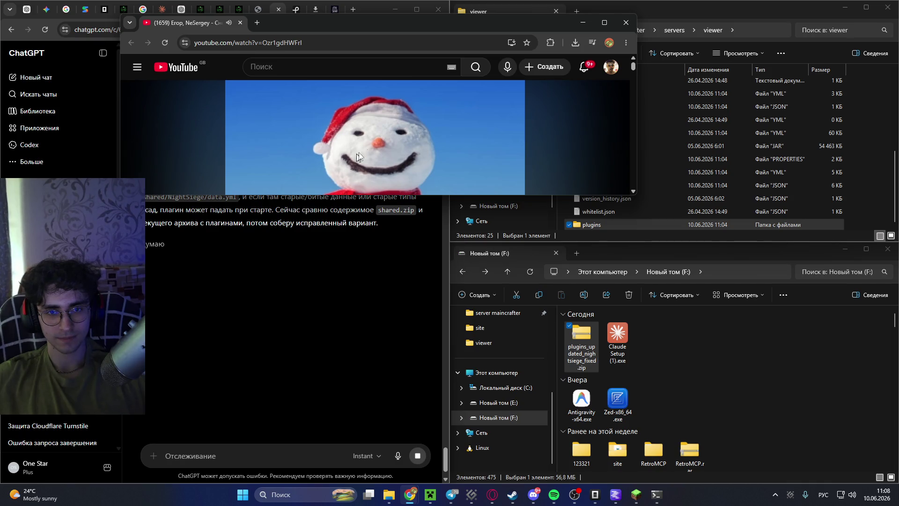
Pause the snowman song at 2:04 and close the YouTube window.
left_click(386, 148)
scroll(376, 152, "down", 2)
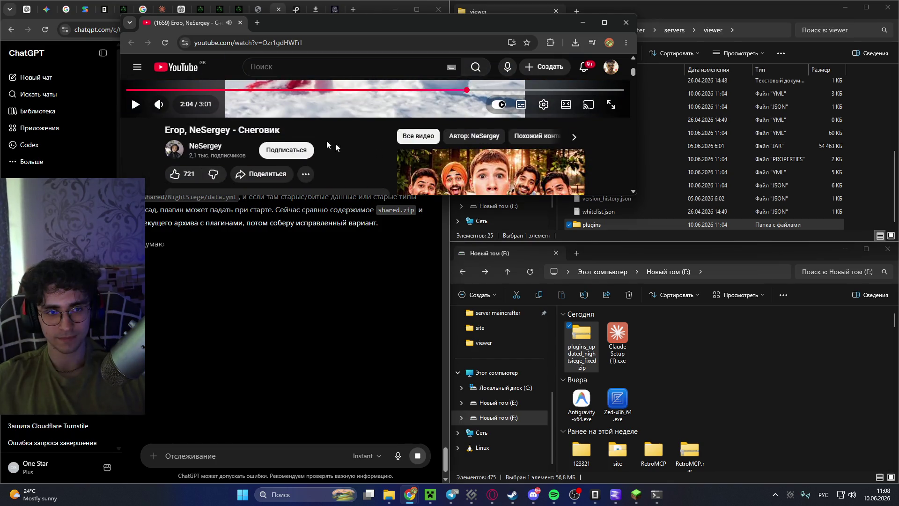
left_click(239, 23)
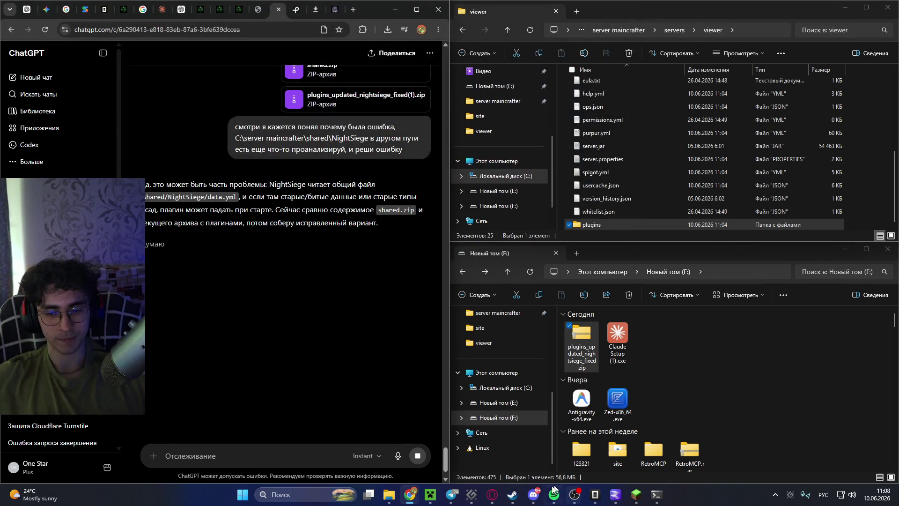
Nudge Spotify's volume up slightly for the lofi track 'Tiny Paws', then minimize the player.
left_click(554, 494)
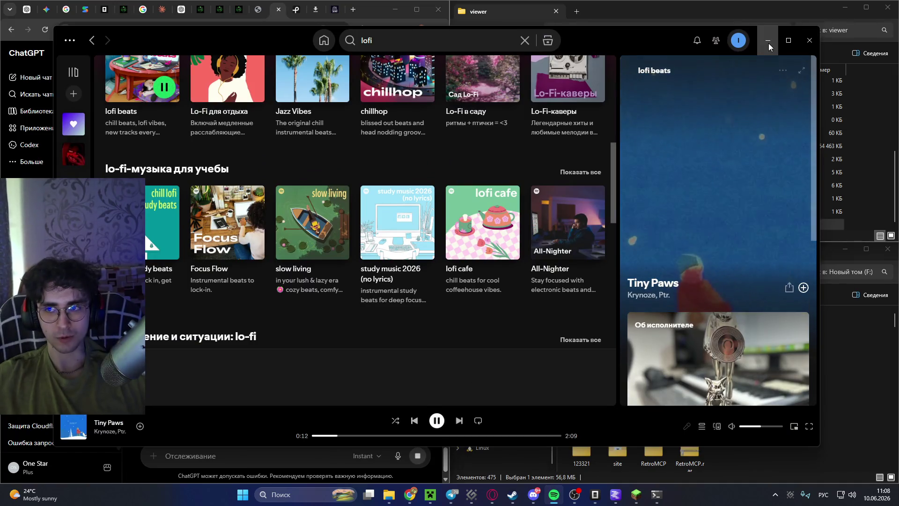
left_click(768, 42)
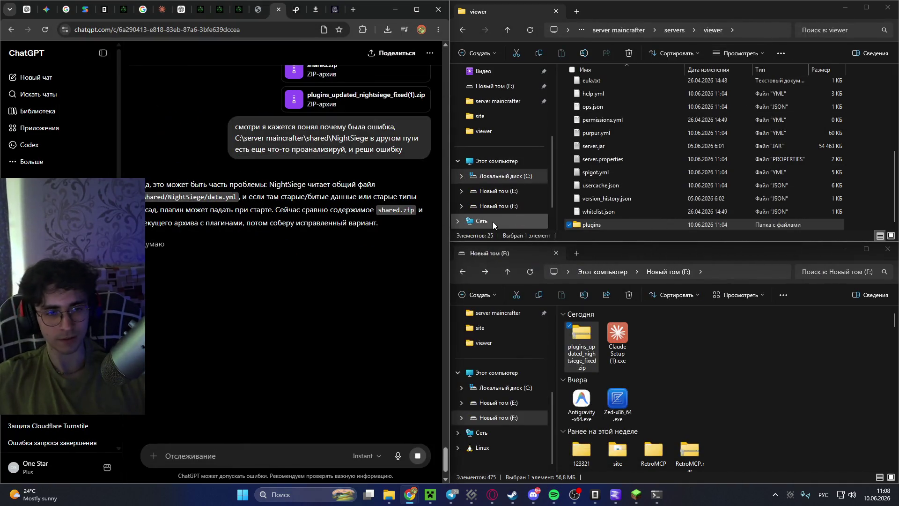
left_click(554, 495)
left_click_drag(762, 431, 763, 431)
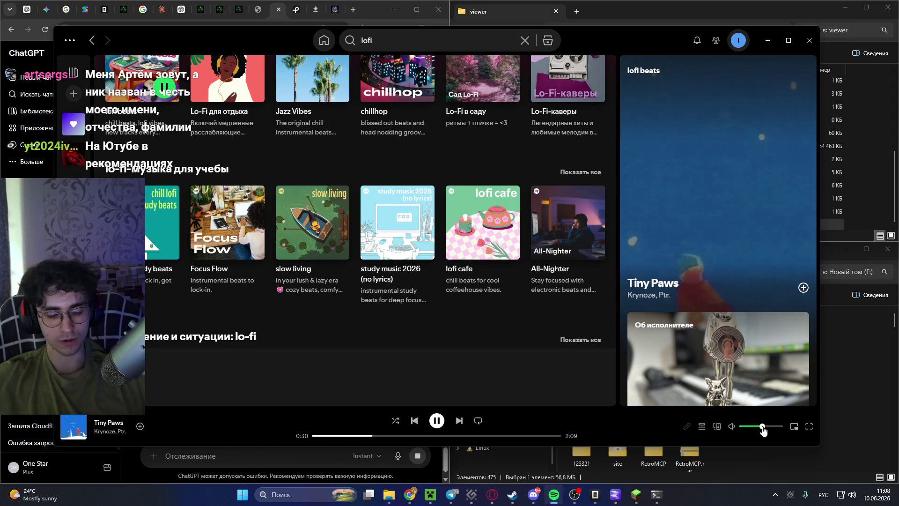
left_click(761, 43)
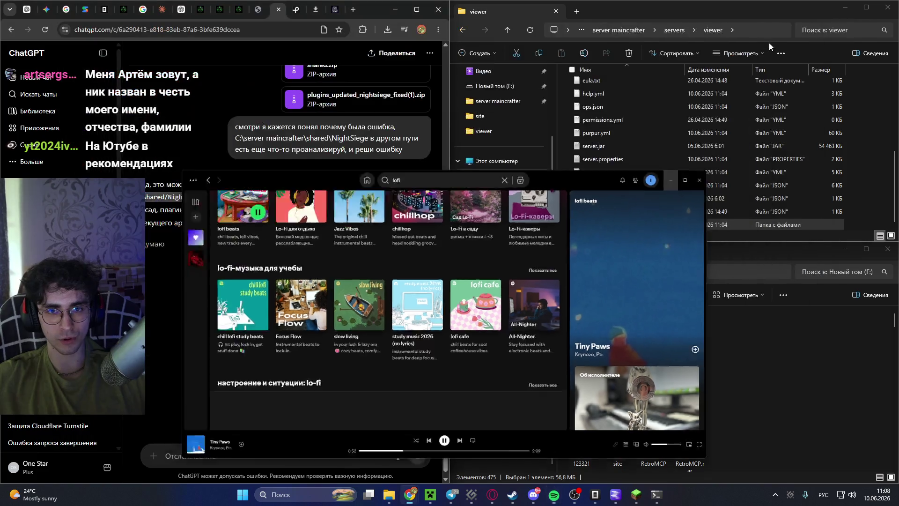
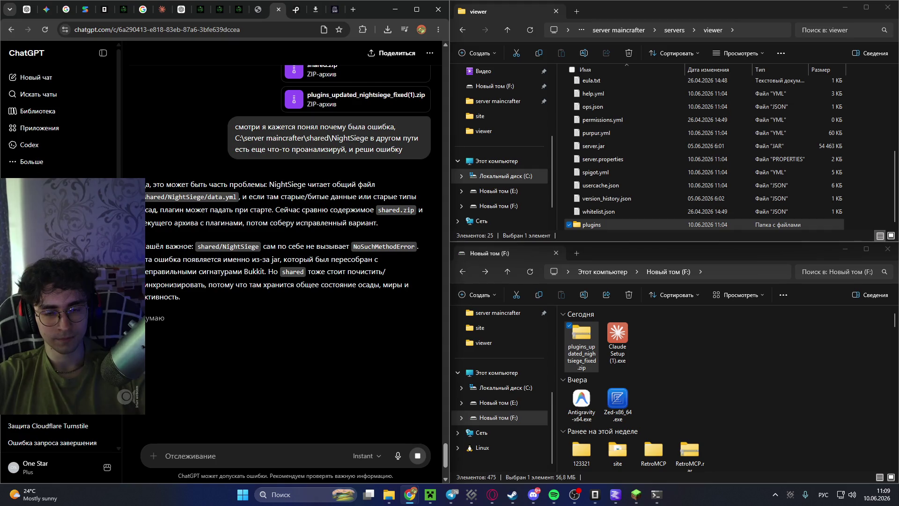
Bring up the MainCrafter Hardcore server console and highlight the NightSiege error line in its log.
left_click(636, 496)
mouse_move(655, 495)
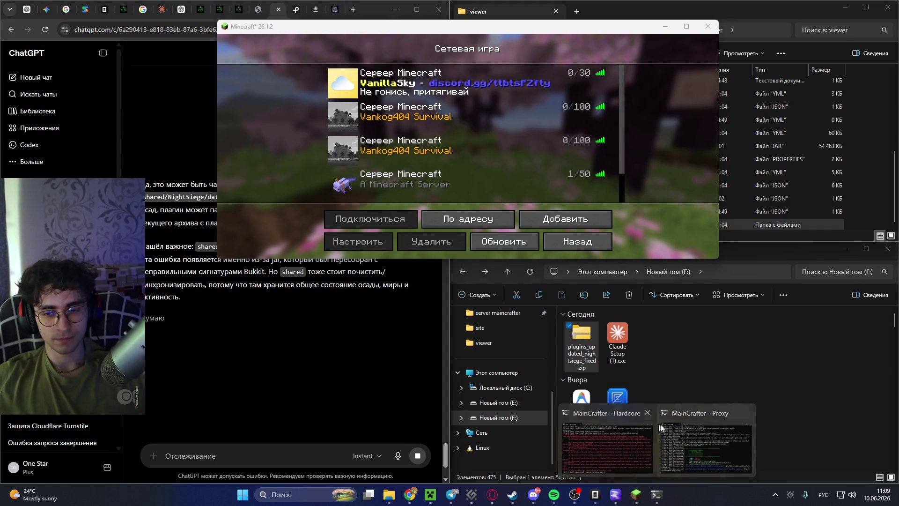
left_click(608, 445)
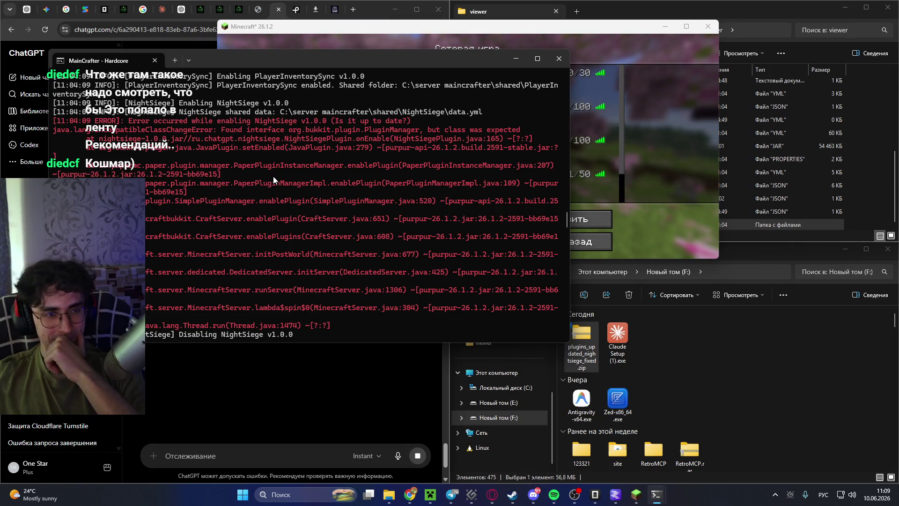
left_click_drag(191, 201, 316, 207)
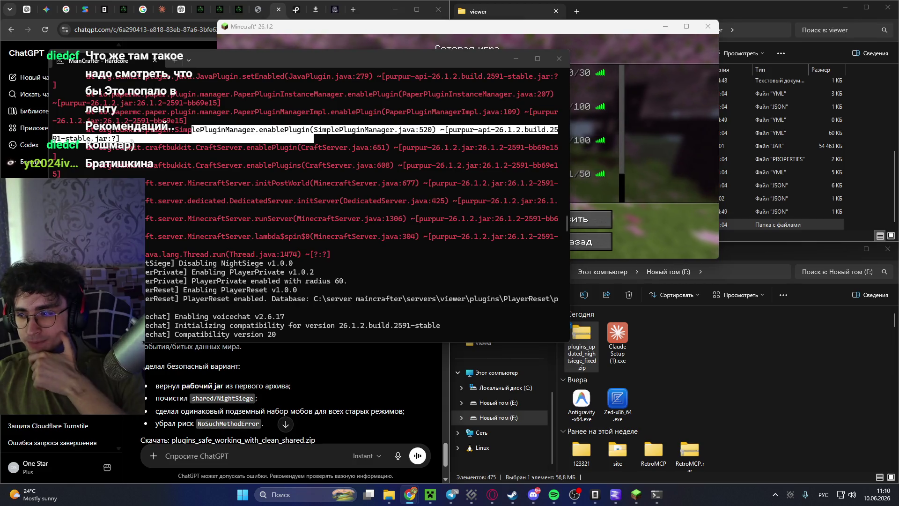
Save plugins_safe_working_with_clean_shared.zip from ChatGPT's reply to drive F and open it.
left_click(346, 390)
scroll(346, 389, "down", 1)
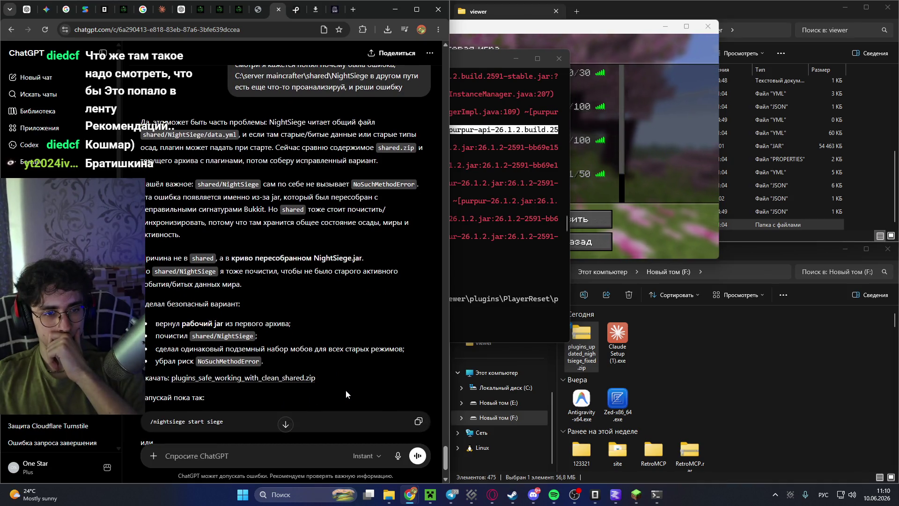
left_click_drag(195, 258, 259, 258)
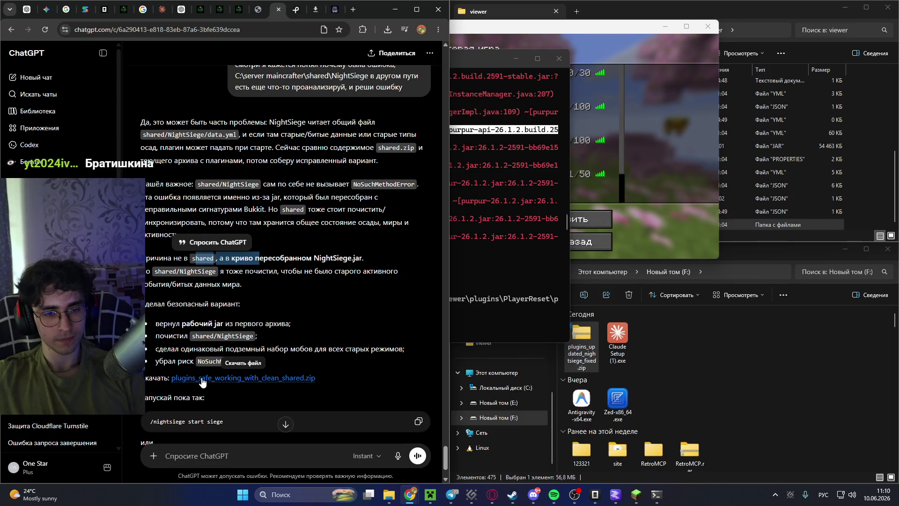
scroll(232, 347, "down", 2)
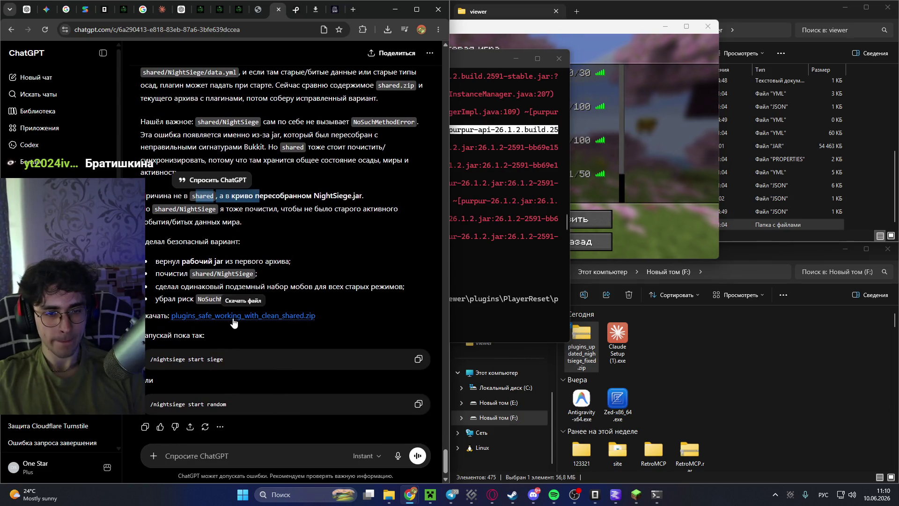
scroll(234, 313, "down", 1)
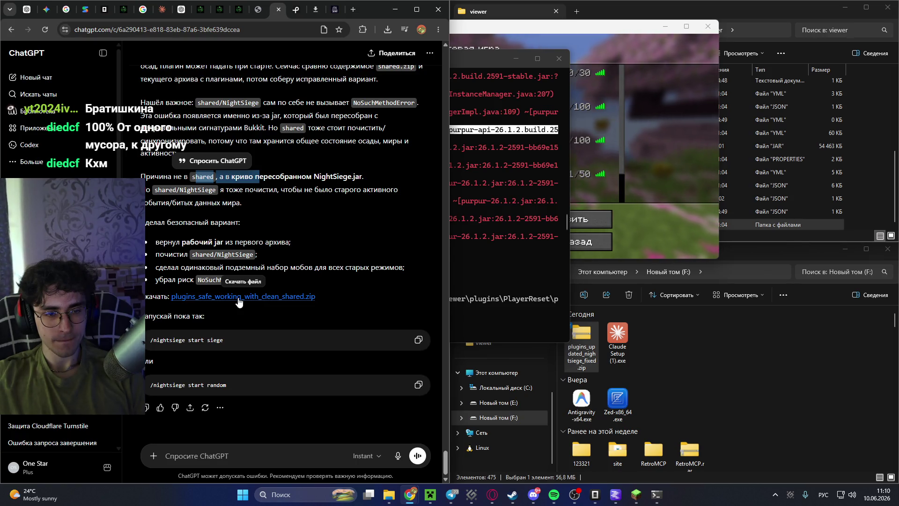
left_click(237, 297)
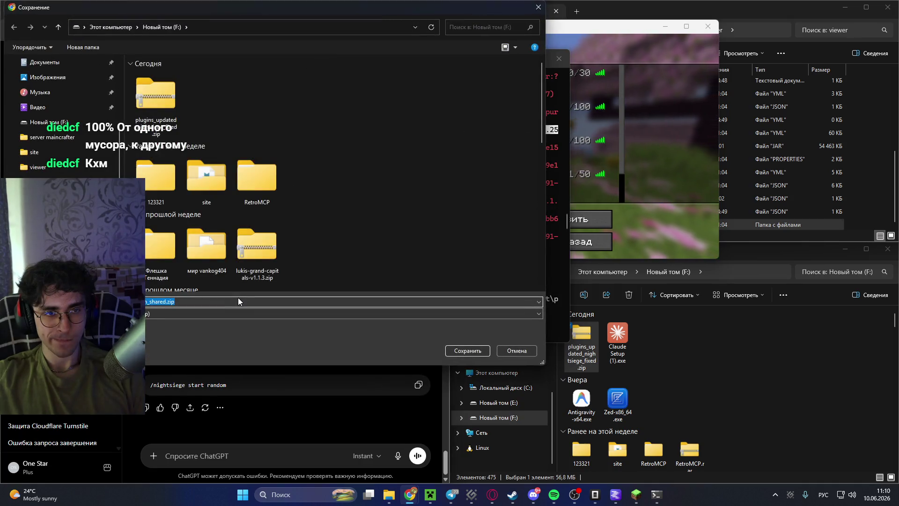
left_click(461, 352)
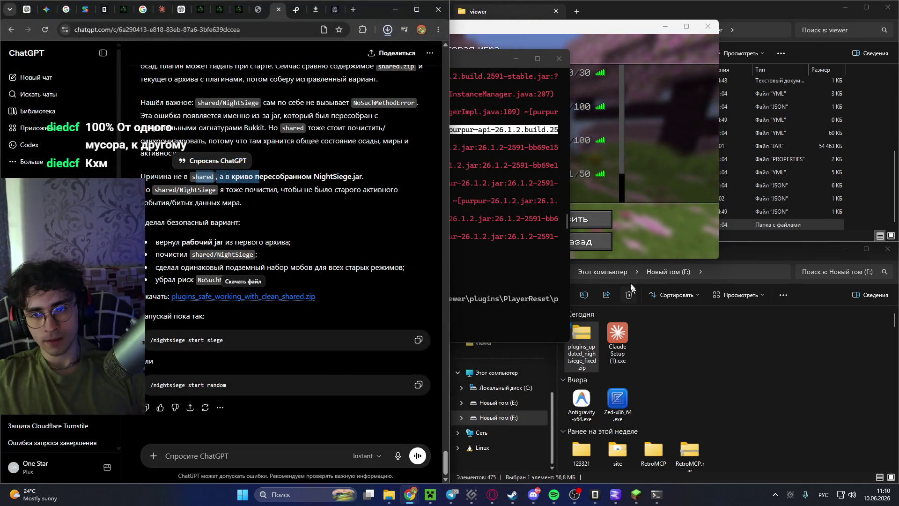
double_click(652, 333)
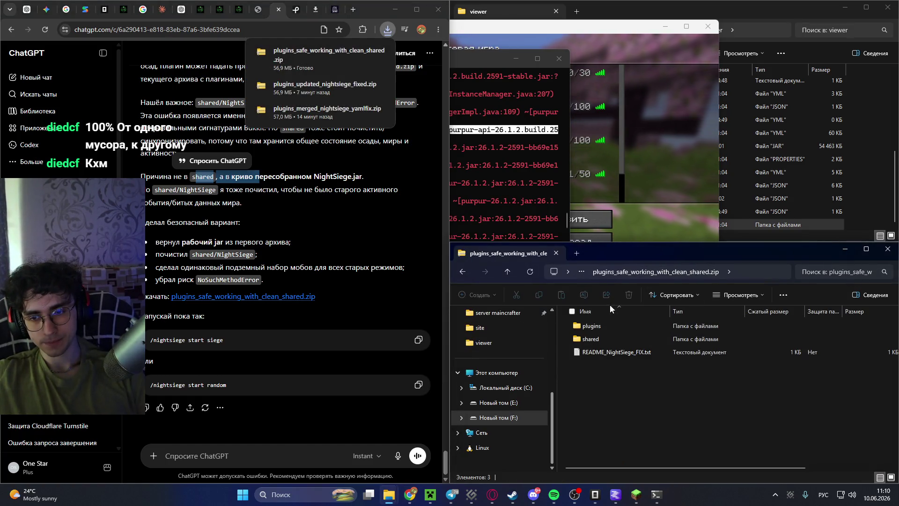
Close the terminal windows and replace viewer's plugins folder with the plugins folder from the zip.
left_click(815, 12)
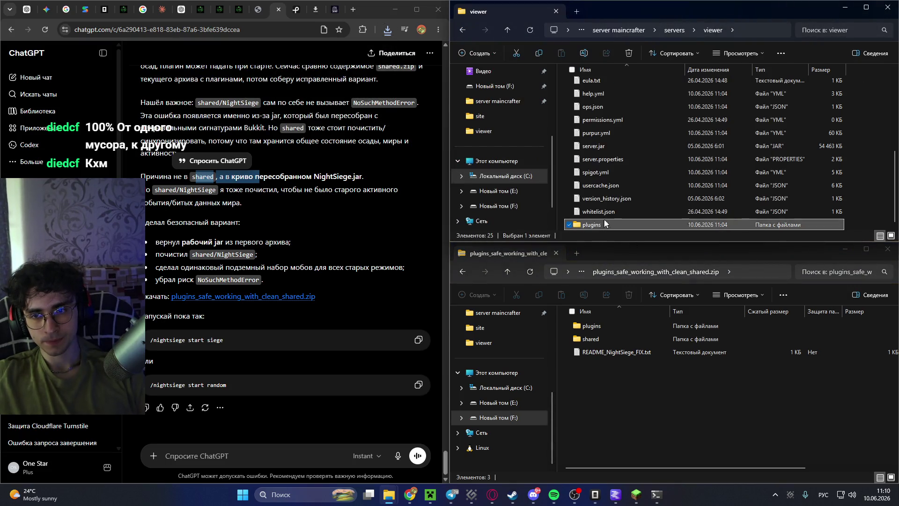
right_click(656, 494)
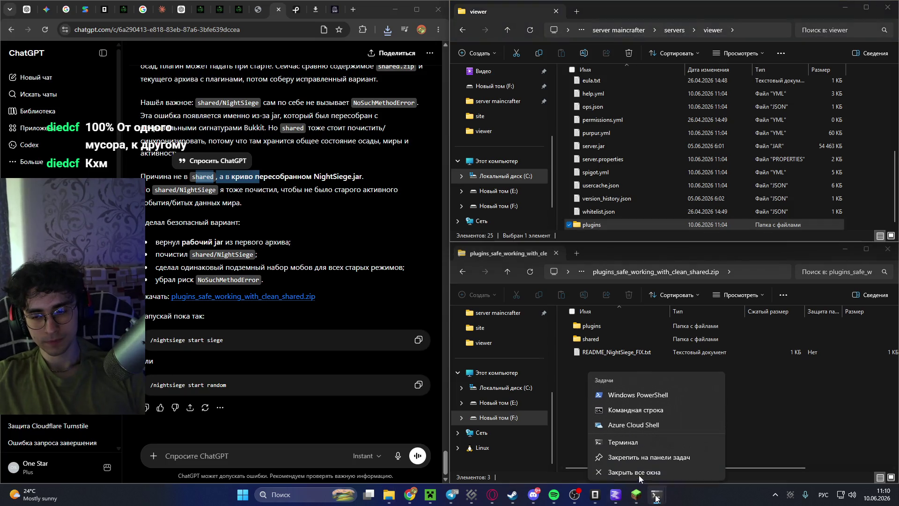
left_click(613, 474)
key("Delete")
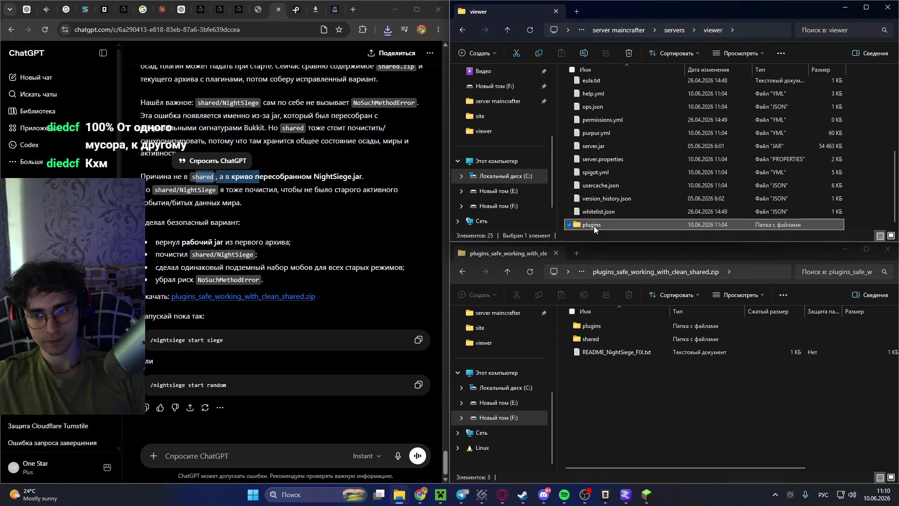
left_click(588, 324)
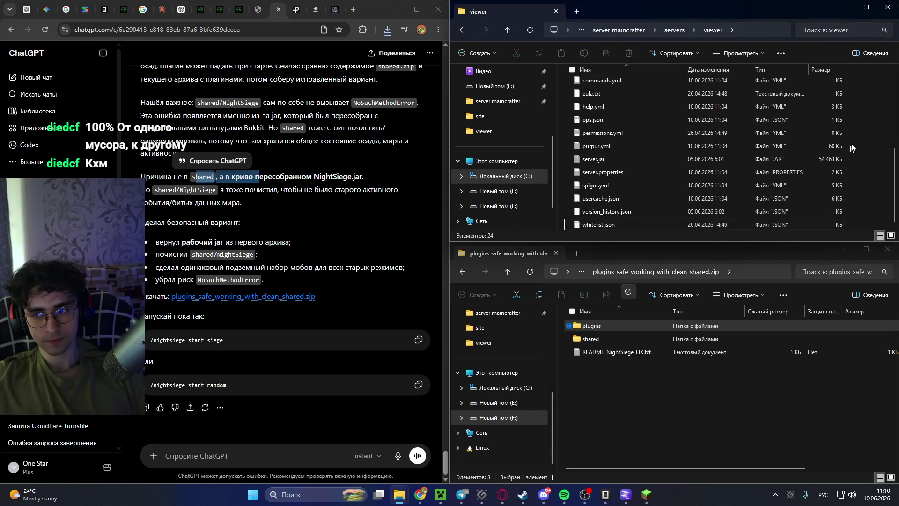
left_click(711, 244)
key("ctrl+v")
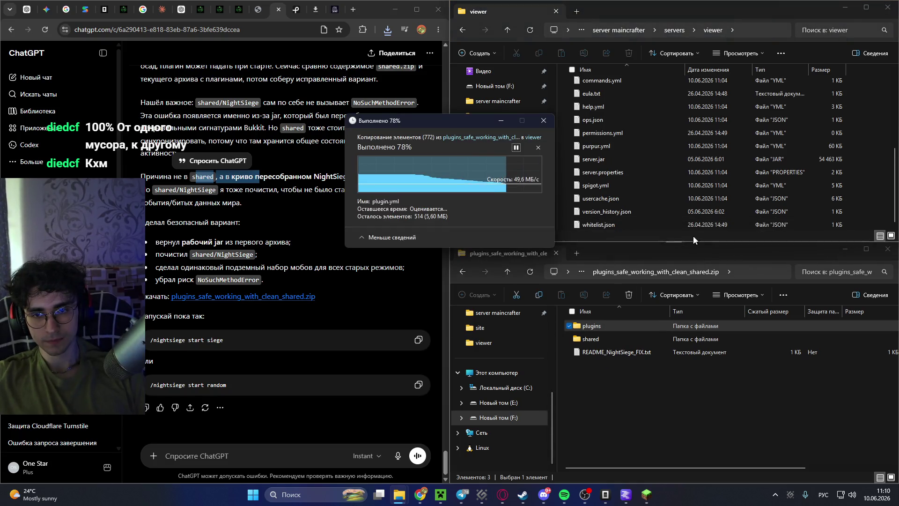
Replace the server's shared/NightSiege folder with the zip's NightSiege, then start the proxy server.
left_click(669, 29)
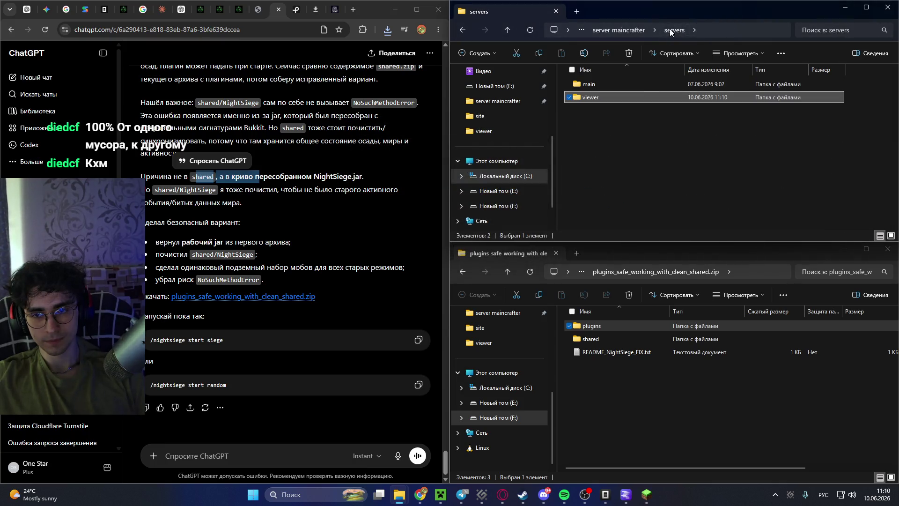
left_click(639, 31)
left_click(611, 131)
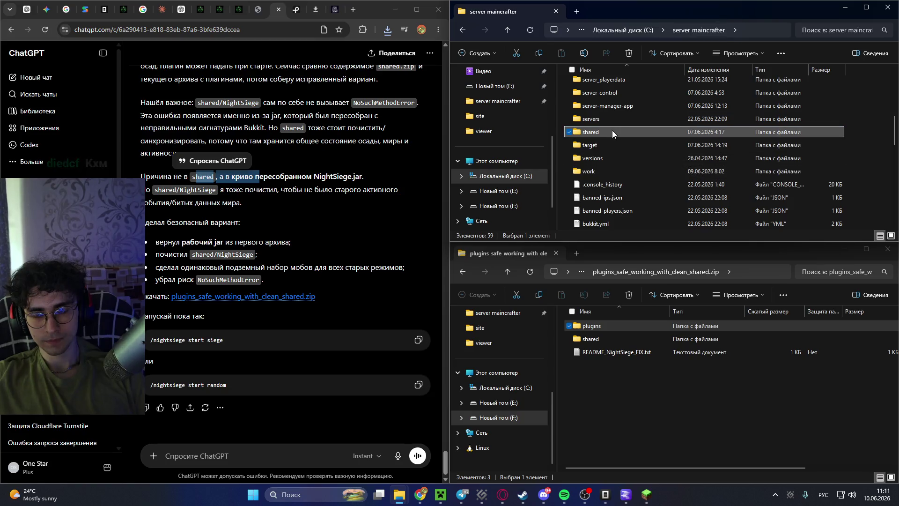
double_click(594, 341)
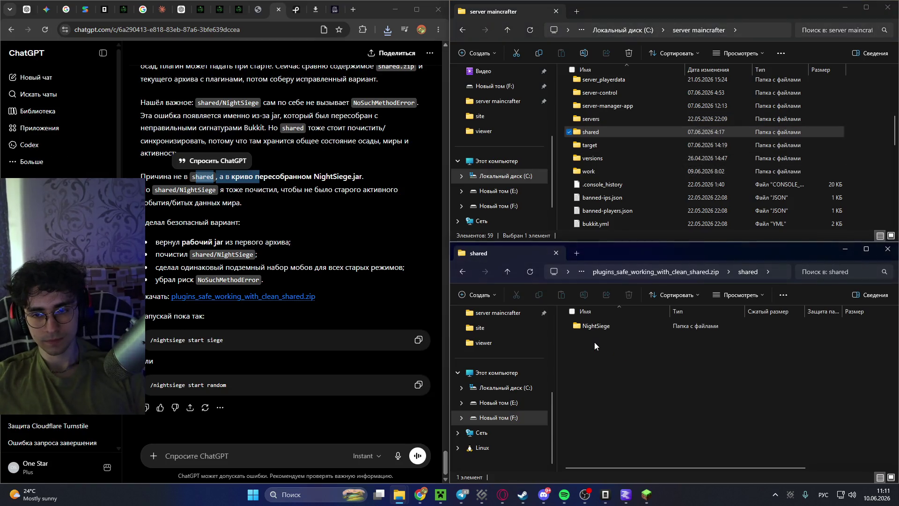
double_click(596, 132)
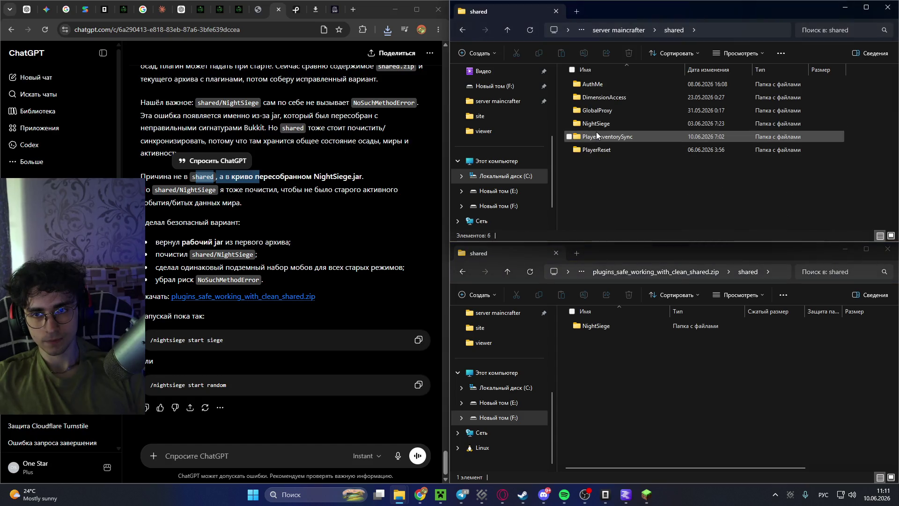
left_click(604, 123)
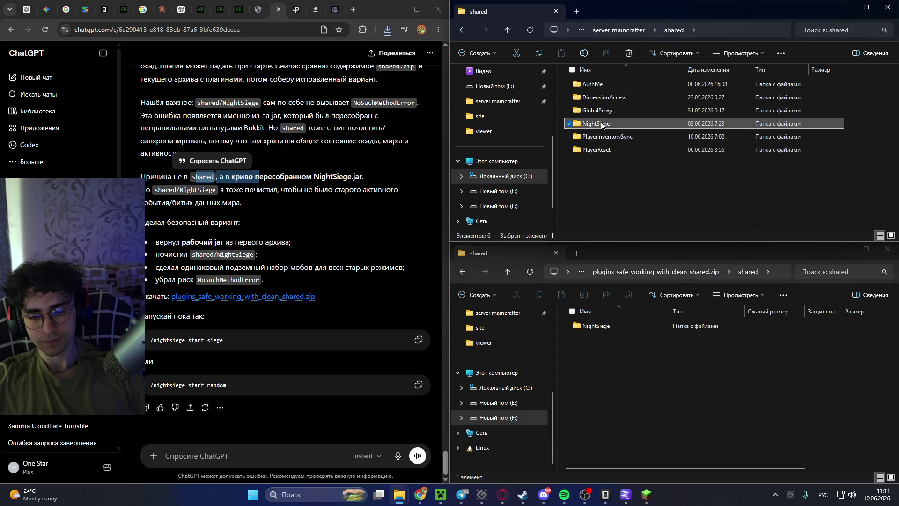
key("Delete")
left_click_drag(590, 326, 636, 179)
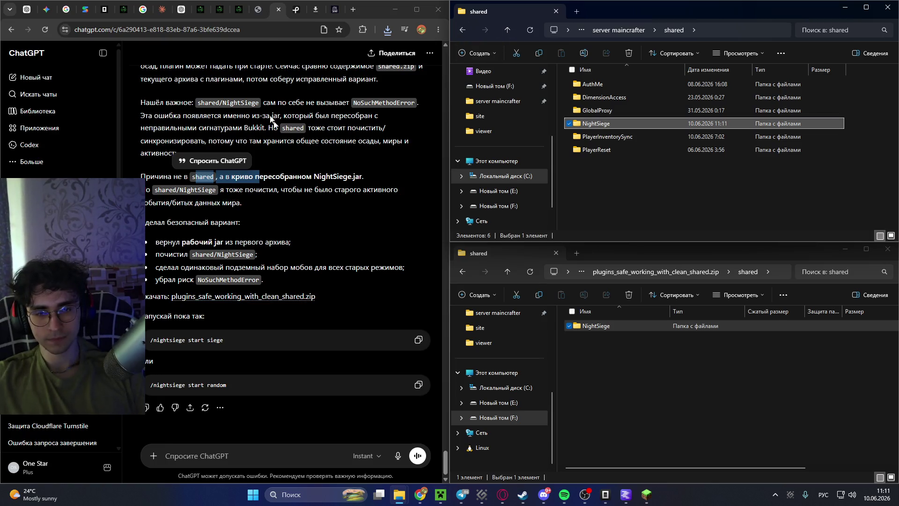
left_click(247, 9)
left_click(244, 398)
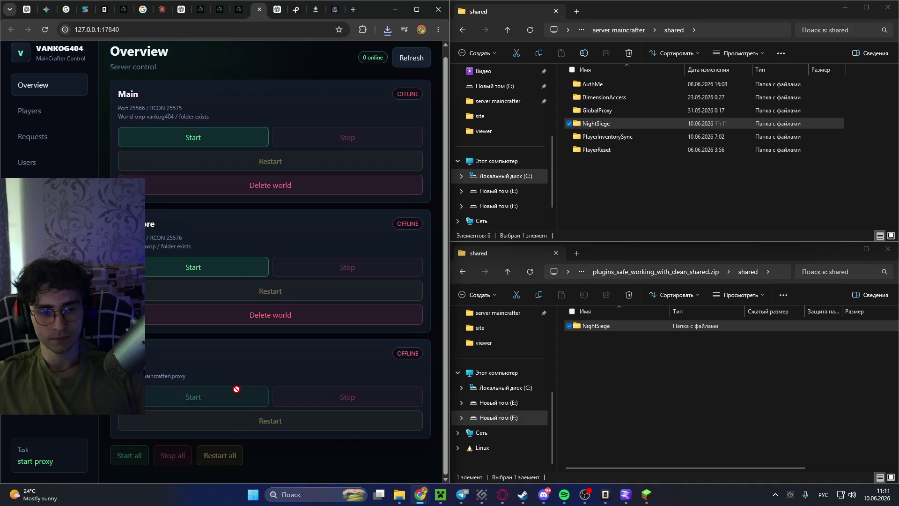
left_click(234, 364)
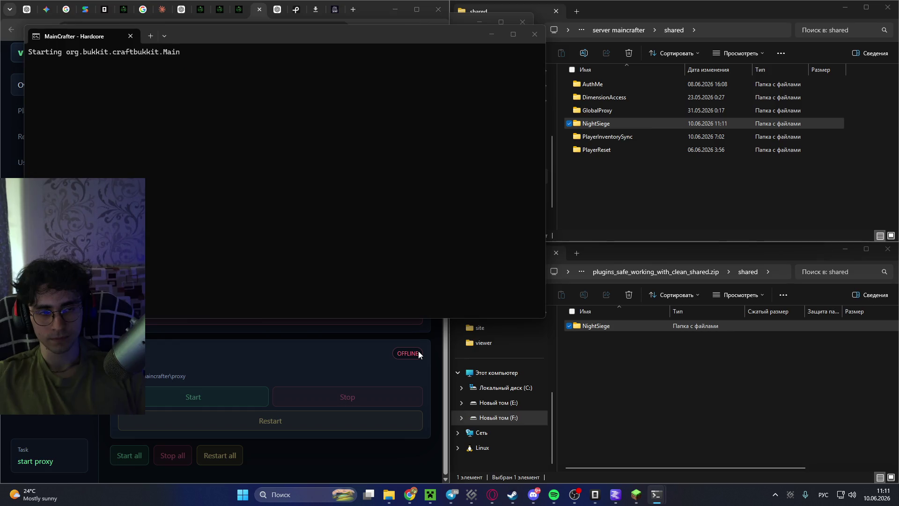
mouse_move(387, 34)
left_mouse_down()
mouse_move(539, 92)
mouse_move(642, 82)
left_mouse_up()
mouse_move(669, 491)
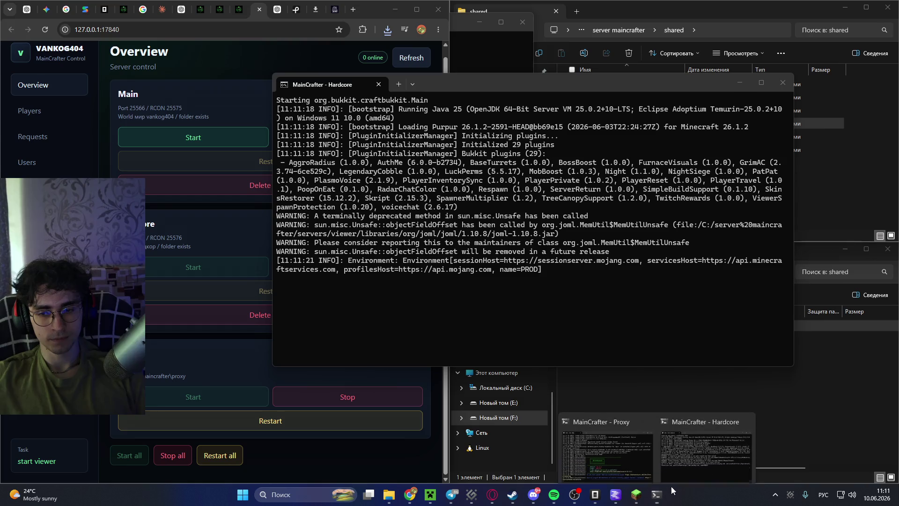
left_click(622, 453)
scroll(296, 201, "up", 2)
scroll(296, 200, "down", 2)
left_click(606, 260)
scroll(606, 260, "up", 10)
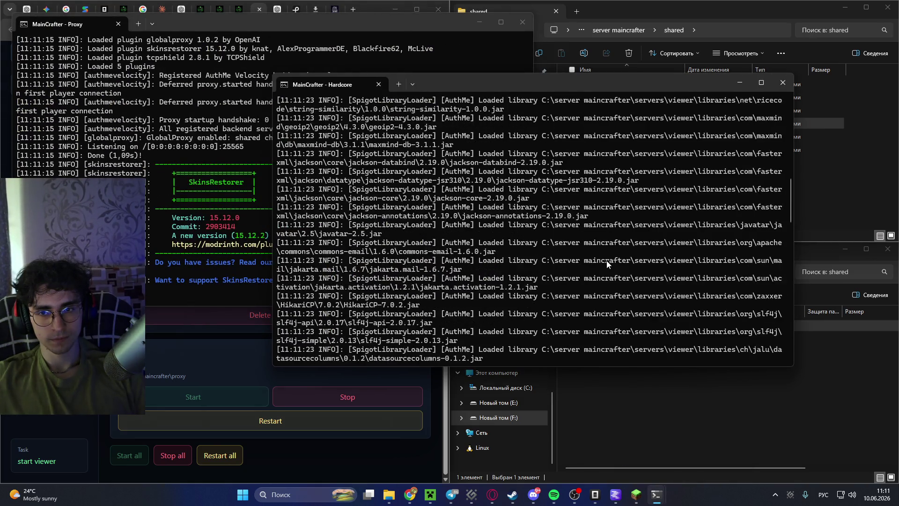
scroll(605, 261, "down", 10)
scroll(606, 260, "up", 12)
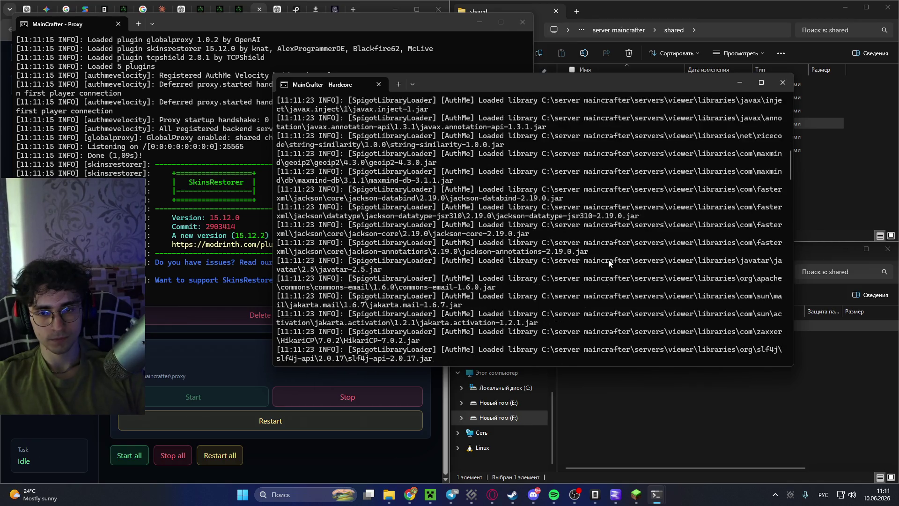
scroll(611, 257, "down", 15)
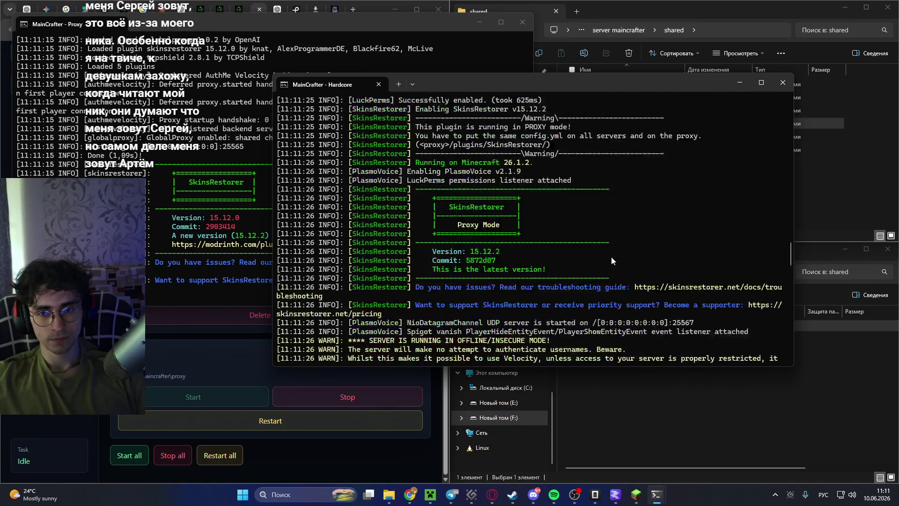
scroll(610, 260, "down", 20)
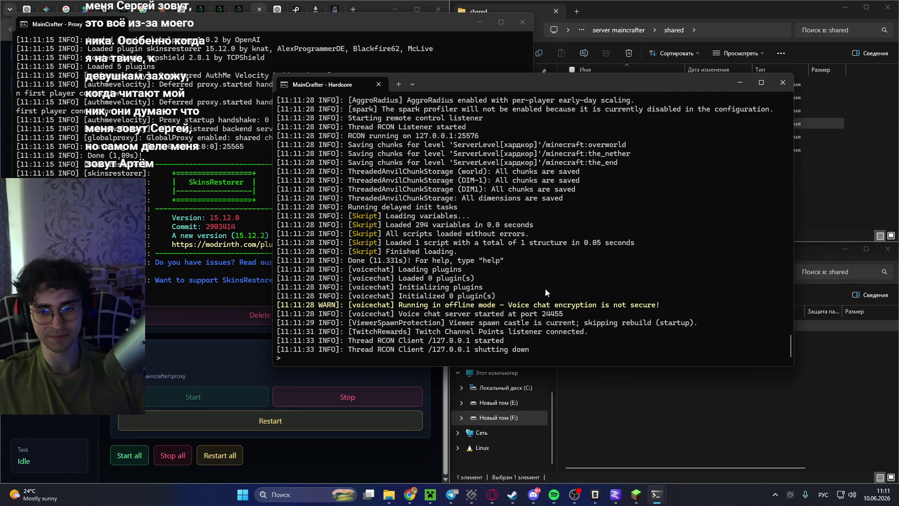
scroll(544, 287, "up", 10)
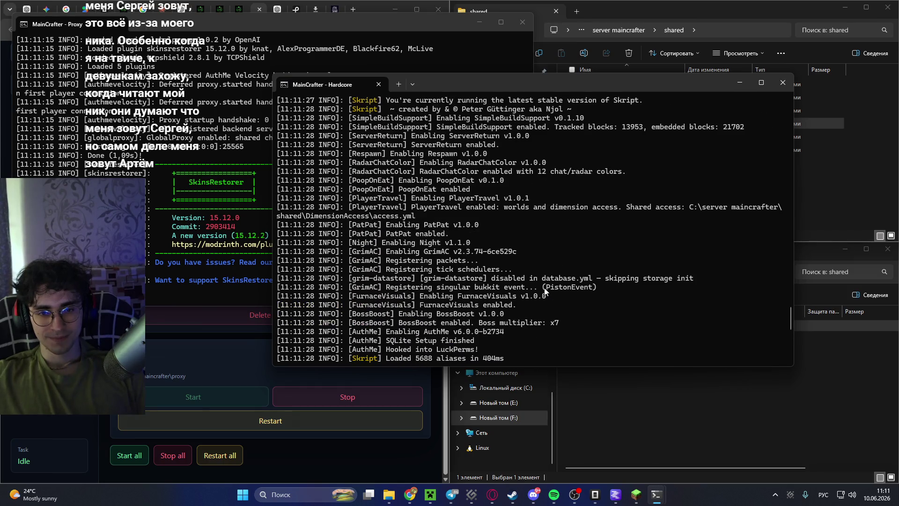
scroll(544, 287, "up", 20)
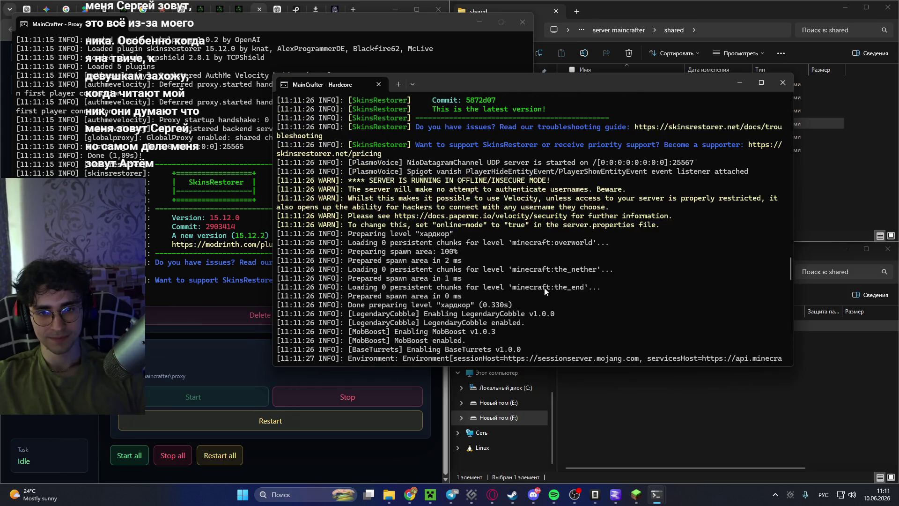
scroll(544, 287, "up", 15)
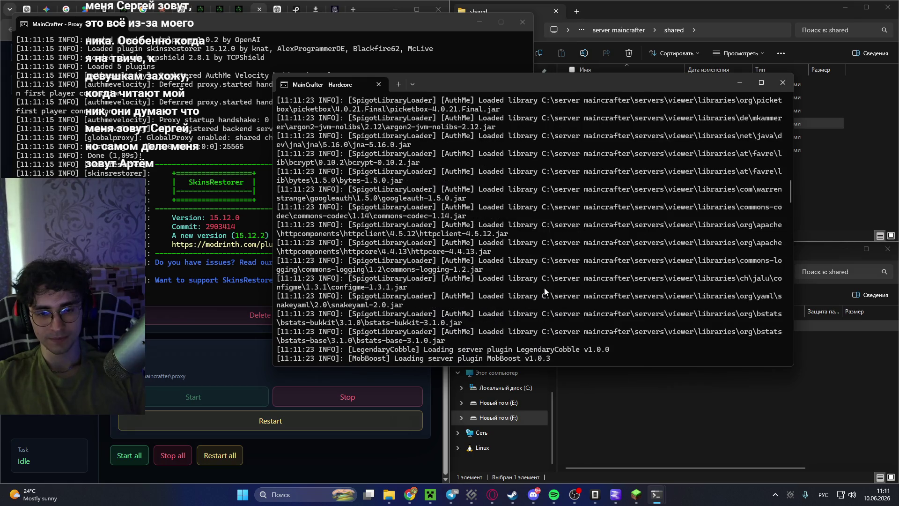
scroll(543, 287, "up", 15)
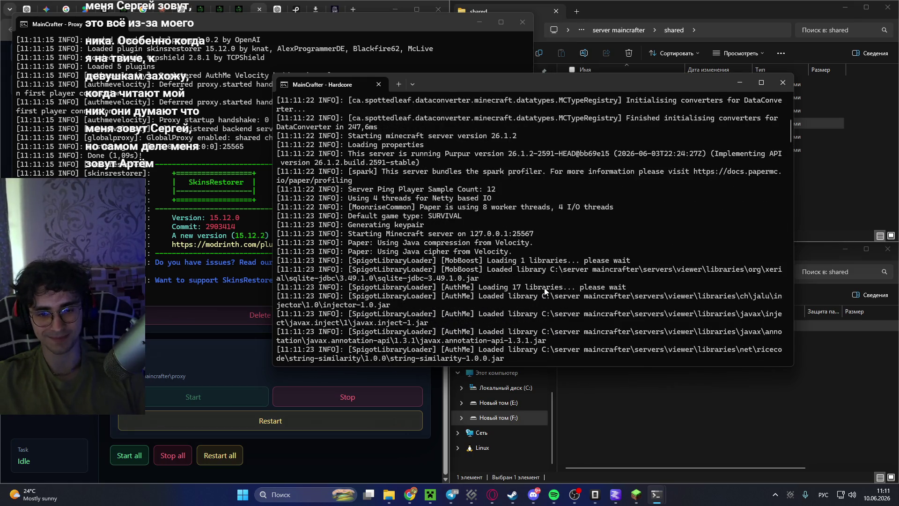
scroll(544, 288, "up", 5)
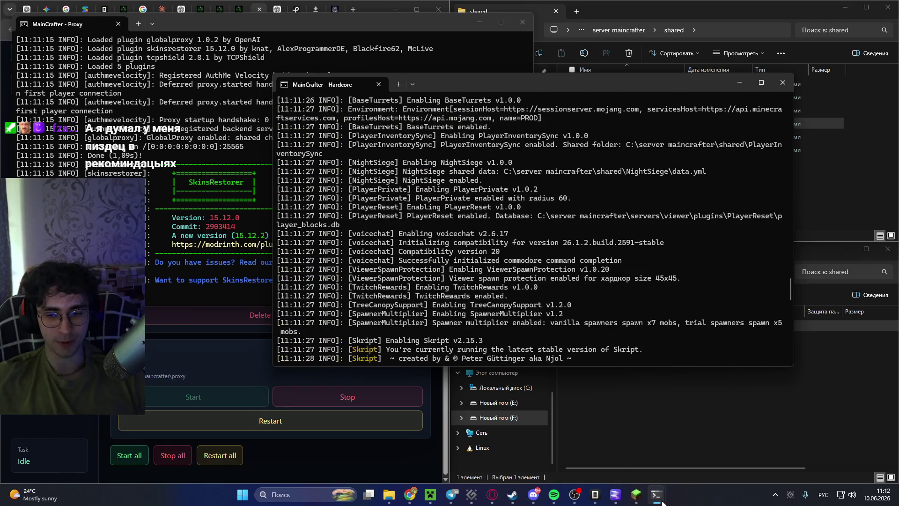
Join the Localhost server through Direct Connect.
left_click(636, 494)
left_click(452, 220)
left_click(449, 201)
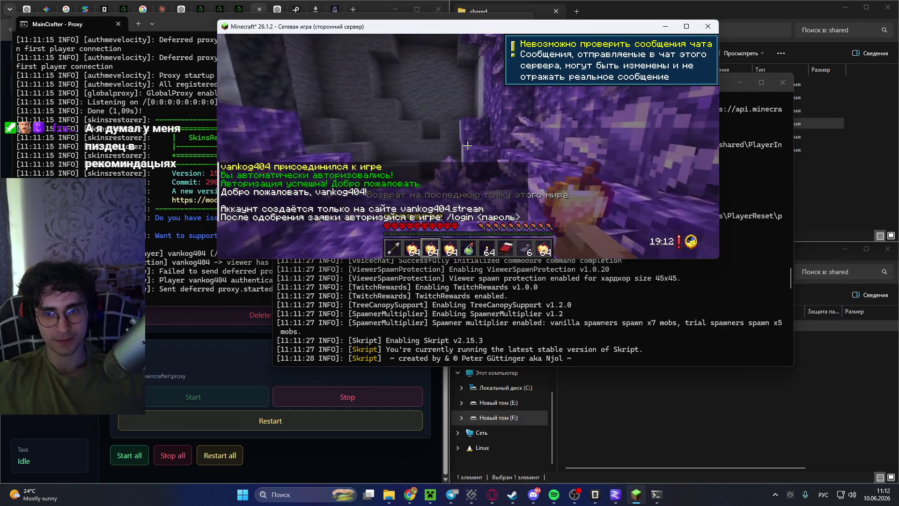
Place a torch on the purple wall, drink the potion and eat an enchanted golden apple.
key("6")
right_click(467, 146)
key("5")
right_click(467, 146)
key("2")
right_click(467, 146)
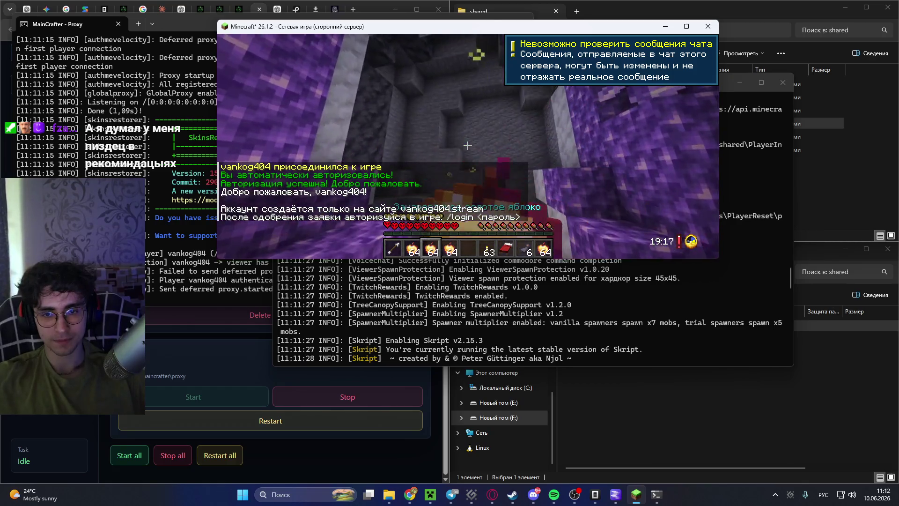
Place the bed and sleep in it to set spawn and trigger the siege, then go fullscreen.
key("7")
right_click(467, 145)
right_click(467, 146)
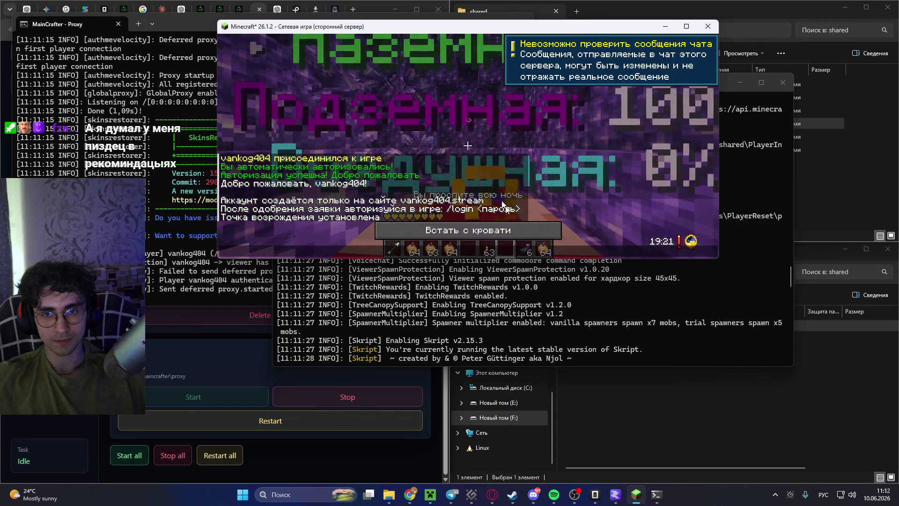
left_click(467, 230)
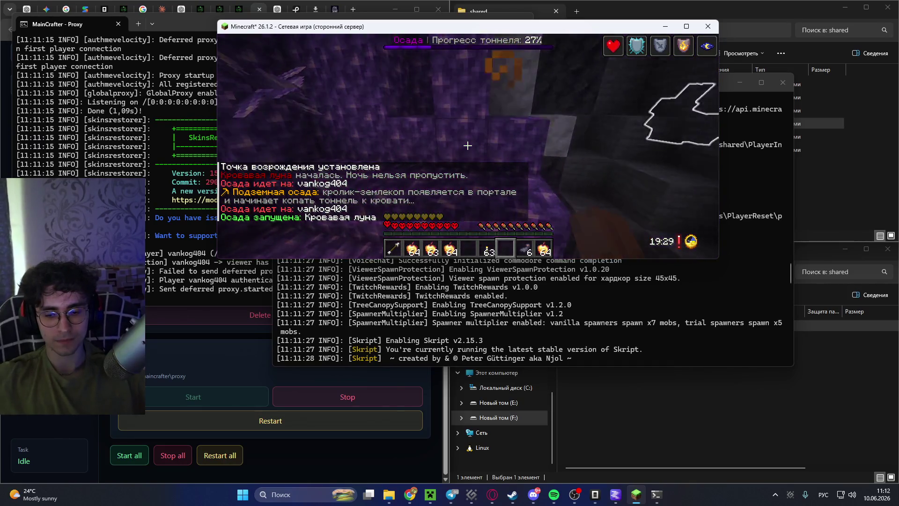
key("F11")
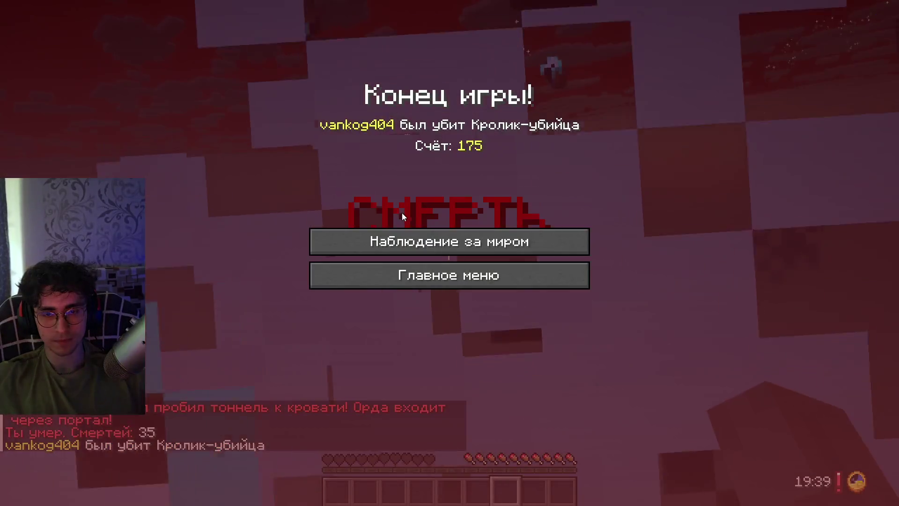
Respawn, switch to Creative with F3+F4, and throw a night-vision splash potion.
left_click(403, 234)
key("F3+F4")
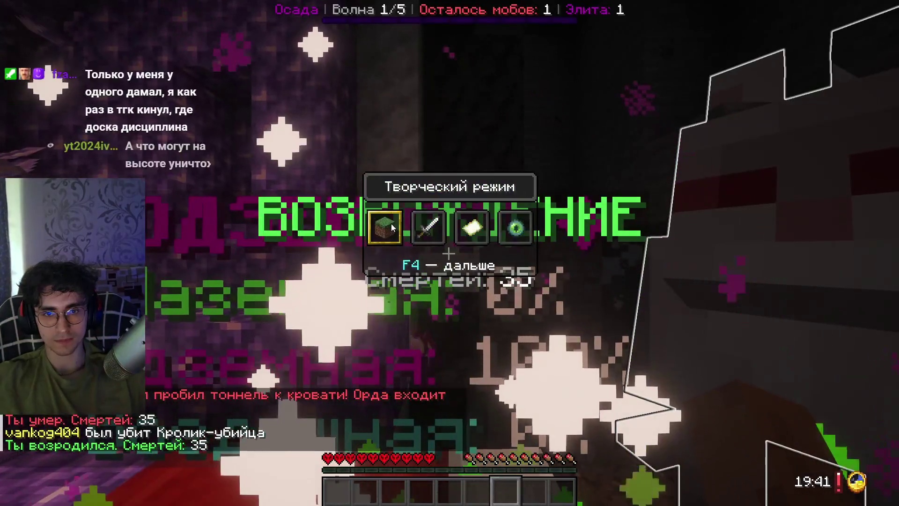
key("e")
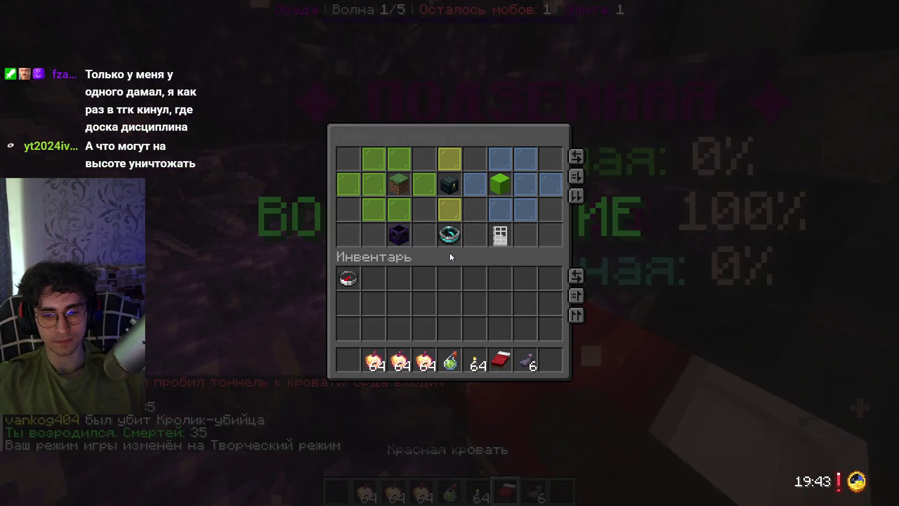
key("e")
key("5")
right_click(448, 253)
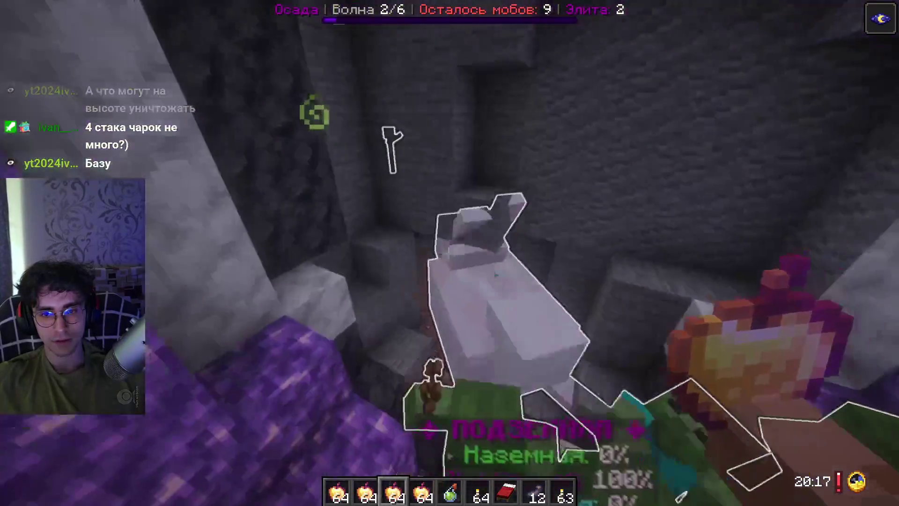
Set Master Volume to 42% under Music & Sounds, then disconnect from the server.
key("Escape")
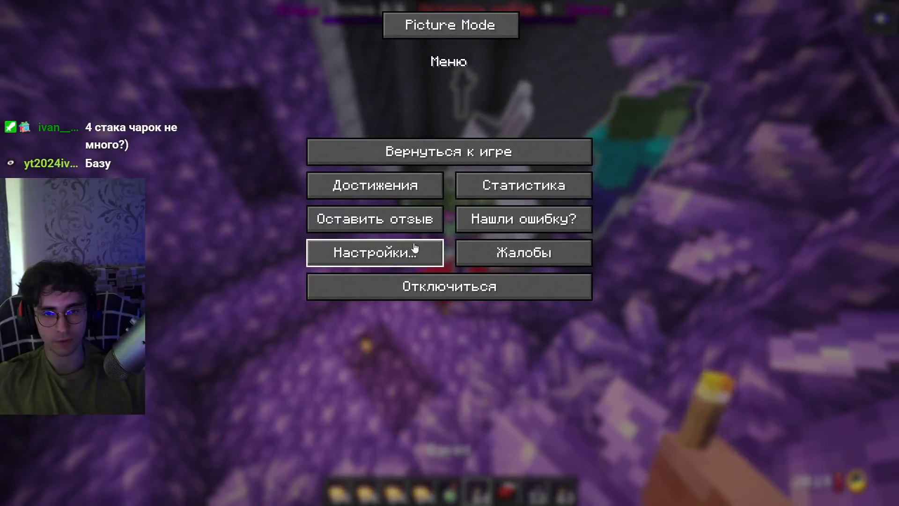
left_click(413, 251)
left_click(541, 146)
left_click_drag(512, 65, 415, 65)
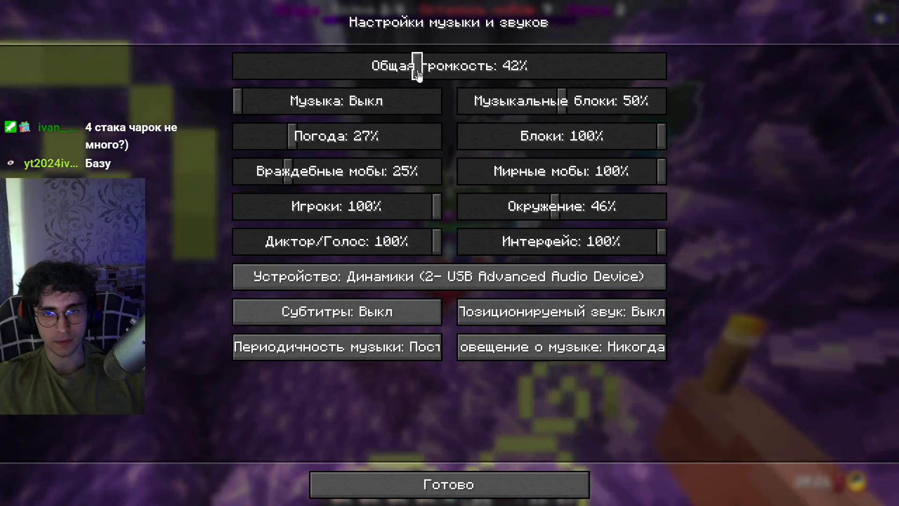
left_click(367, 482)
key("Escape")
key("Escape")
key("Escape")
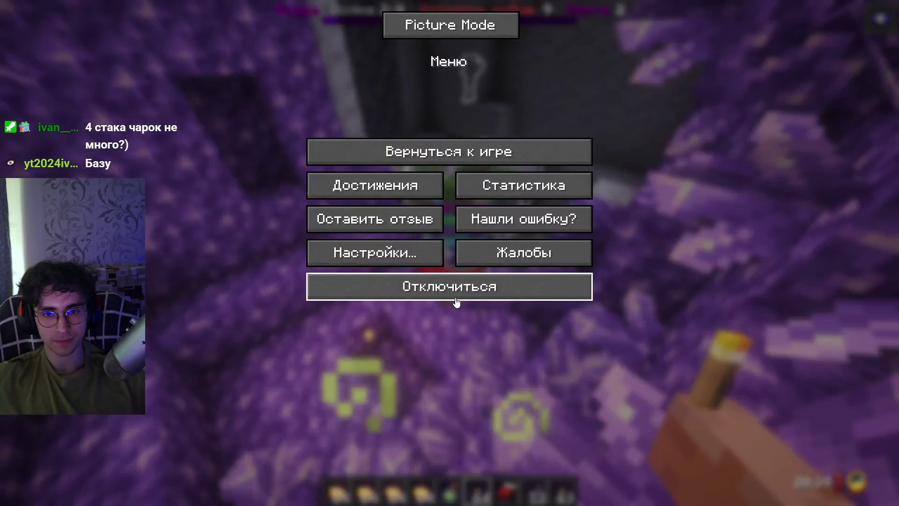
left_click(450, 286)
Return to File Explorer and check the contents of plugins_safe_working_with_clean_shared.zip on drive F.
key("super")
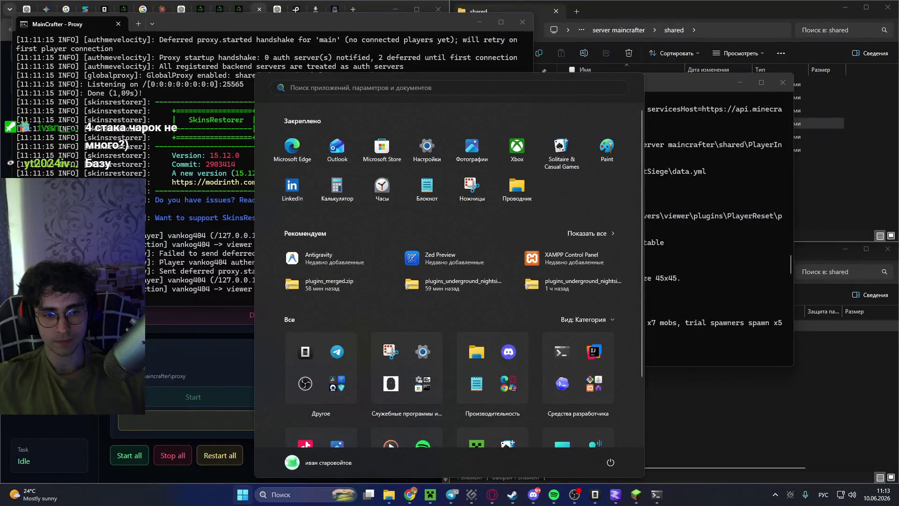
key("Escape")
left_click(676, 375)
left_click(628, 270)
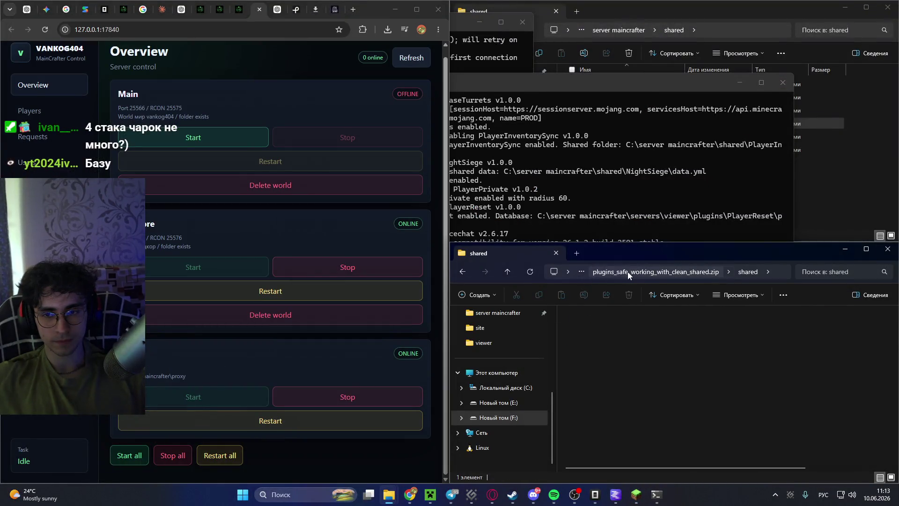
key("alt+Left")
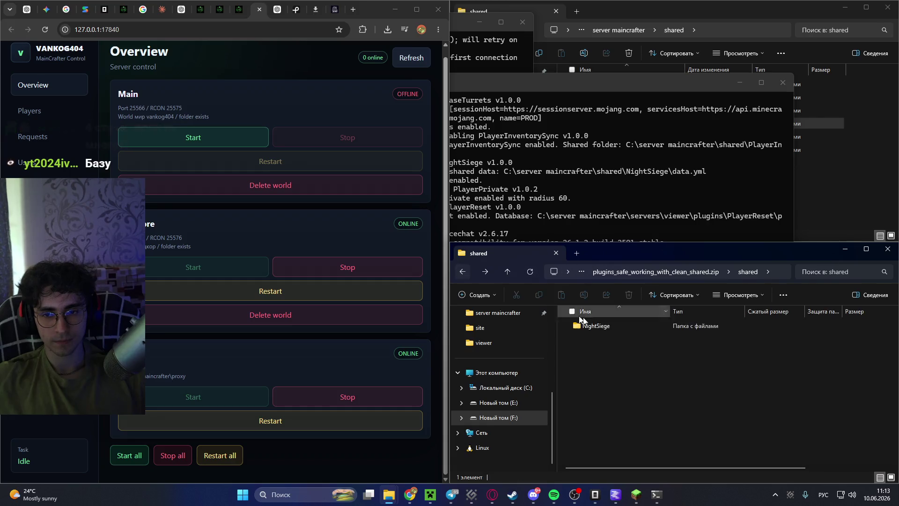
left_click(462, 273)
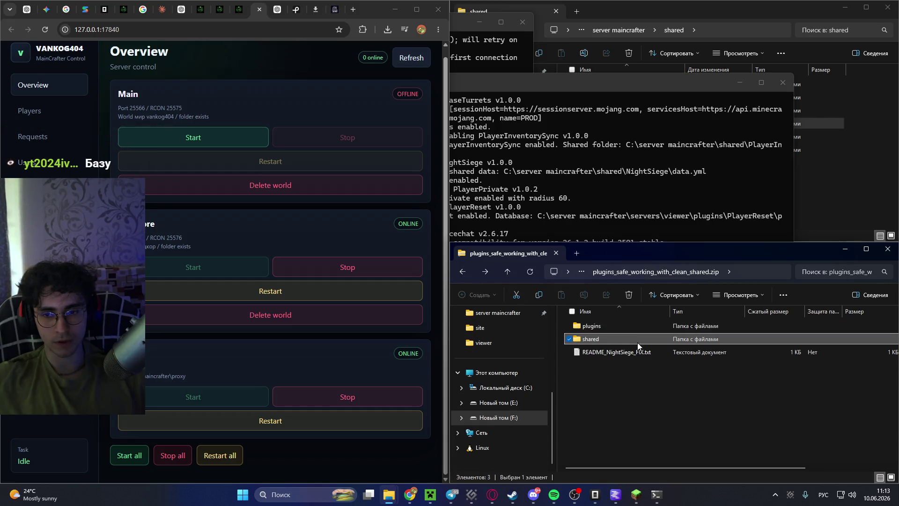
left_click(461, 274)
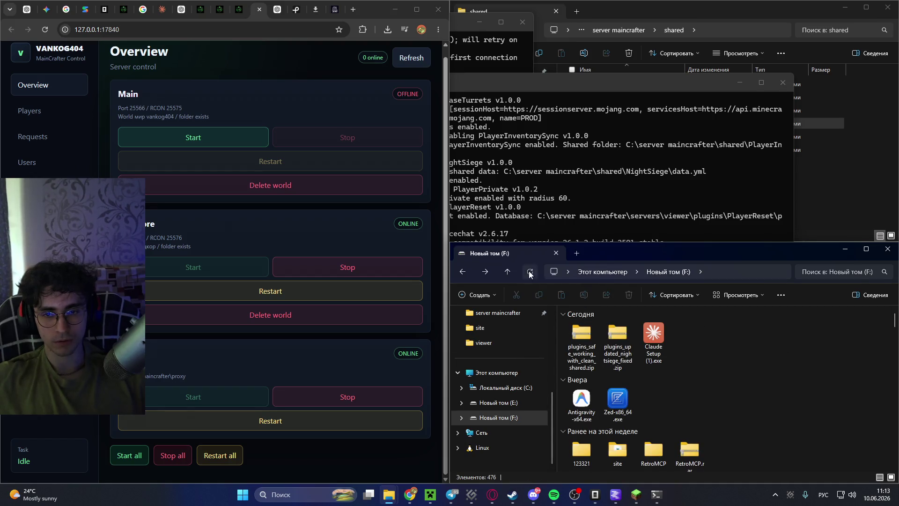
double_click(569, 328)
left_click(462, 272)
Delete plugins_updated_nightsiege_fixed.zip from F: and attach the safe zip to ChatGPT's message.
left_click(623, 352)
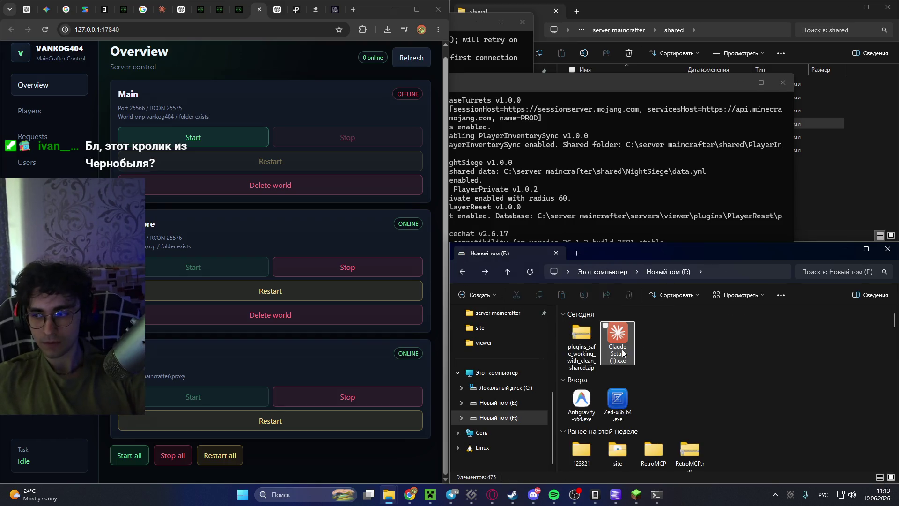
key("Delete")
left_click(277, 9)
mouse_move(566, 340)
left_mouse_down()
mouse_move(577, 334)
mouse_move(253, 358)
mouse_move(244, 337)
left_mouse_up()
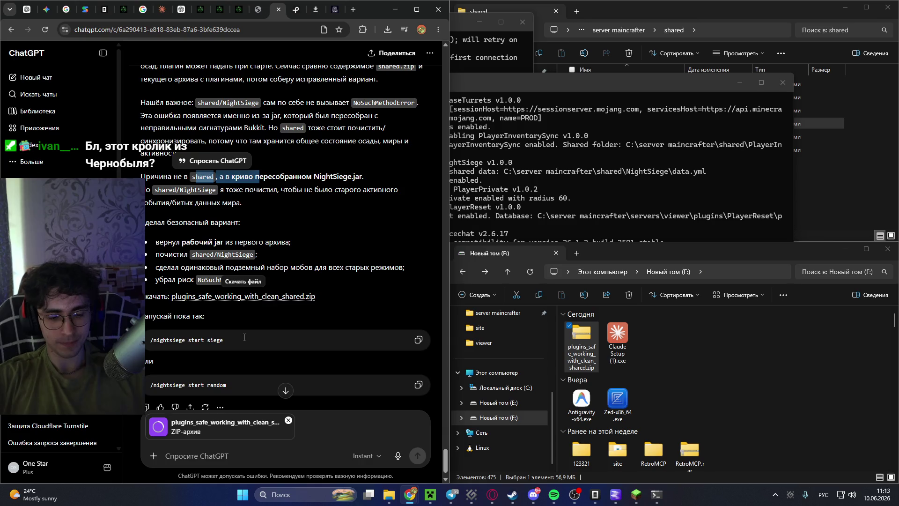
Start the message asking to keep only the underground siege type.
left_click(197, 450)
type("удали полностью все ")
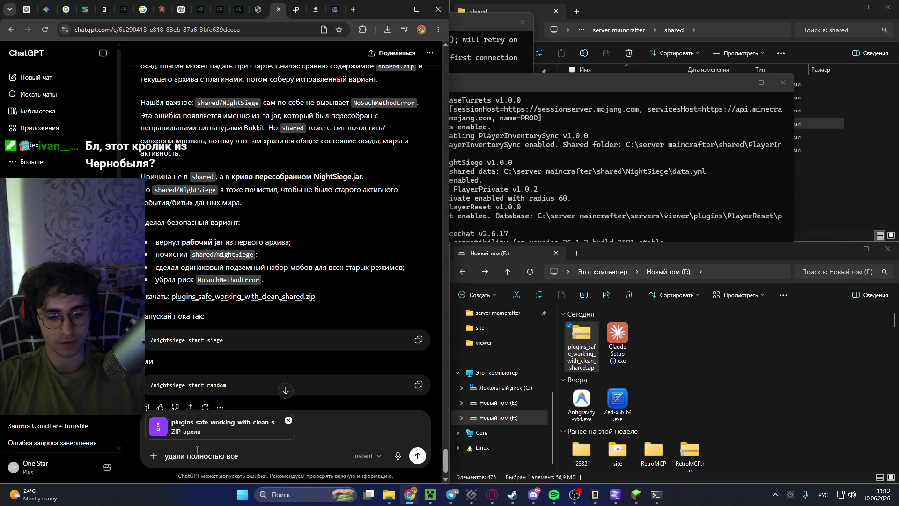
type("типы осад, ставь только п")
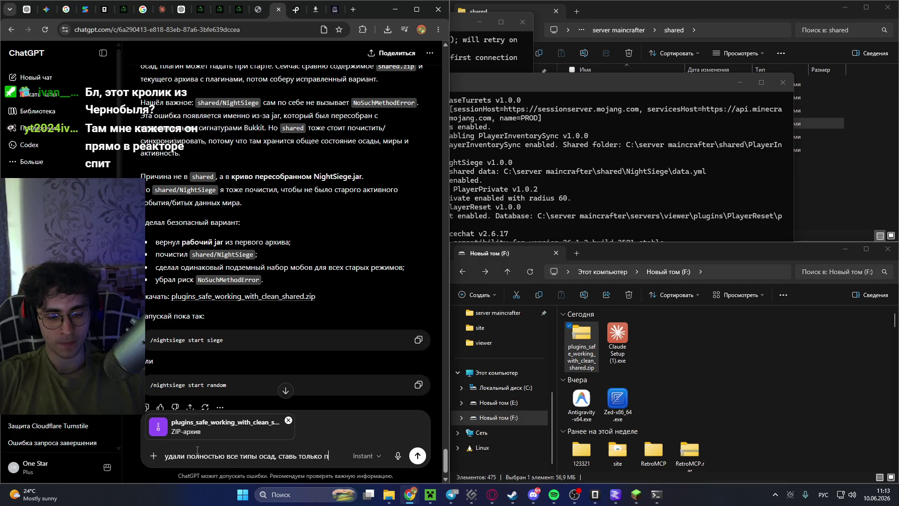
type("одземный тип")
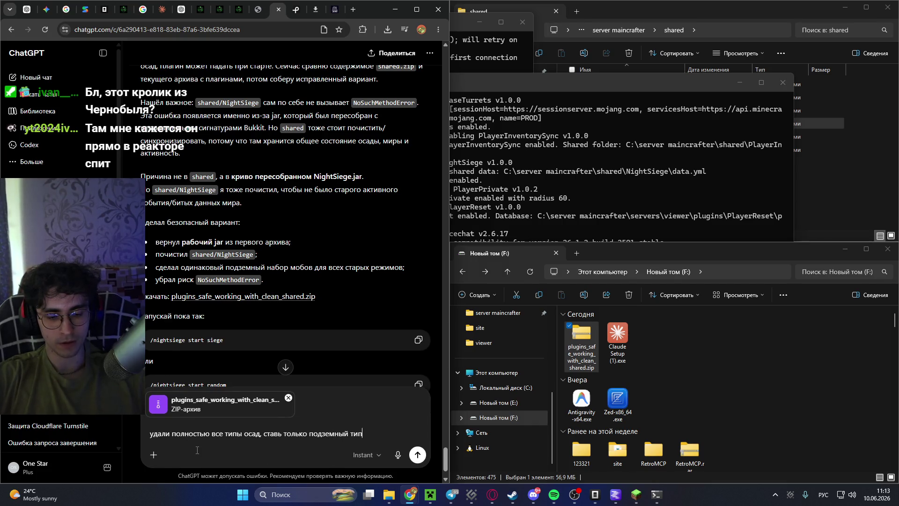
type(" осады")
type(", дай её ти")
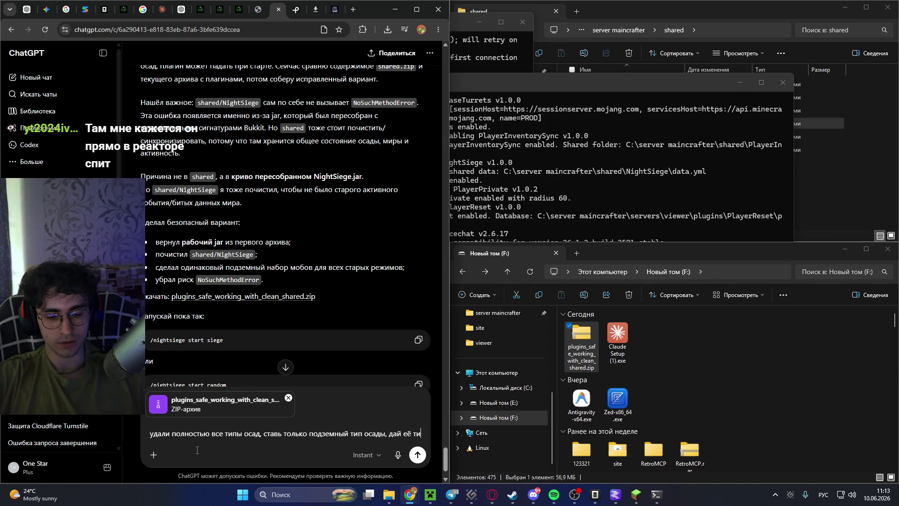
type("п")
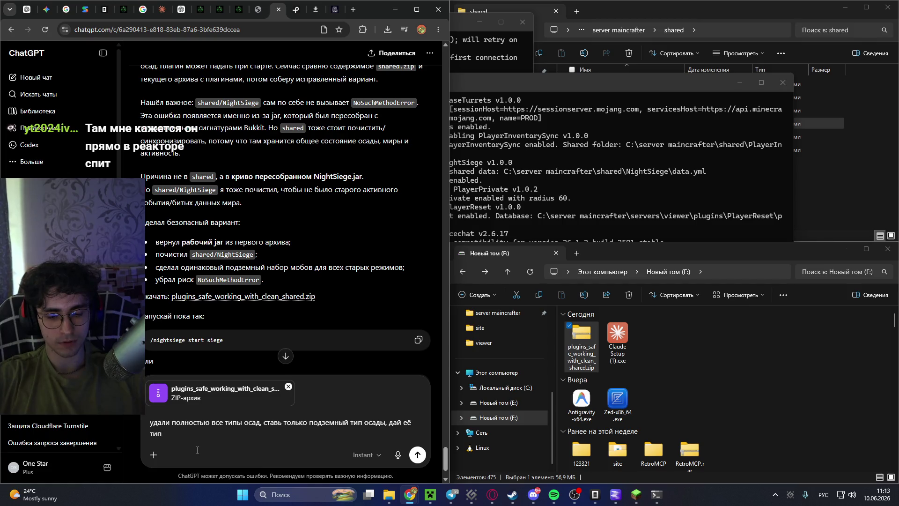
type("/н")
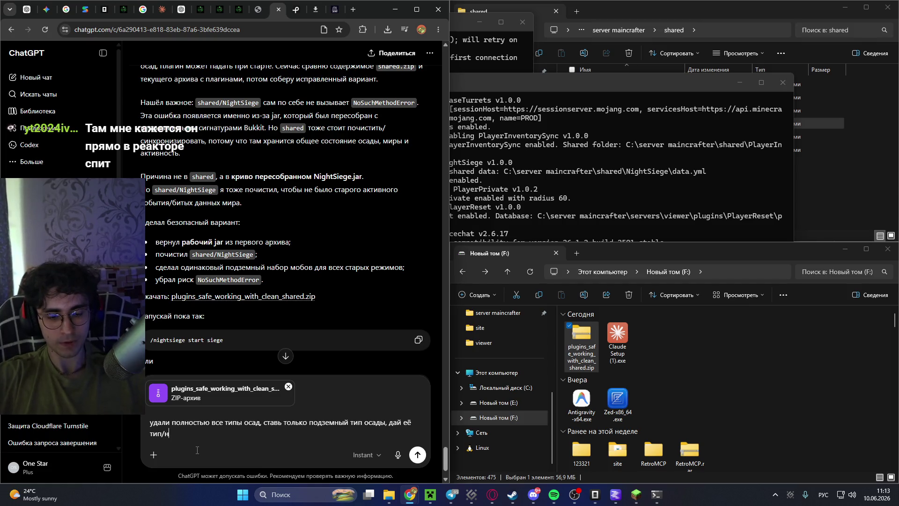
type("азхвавание")
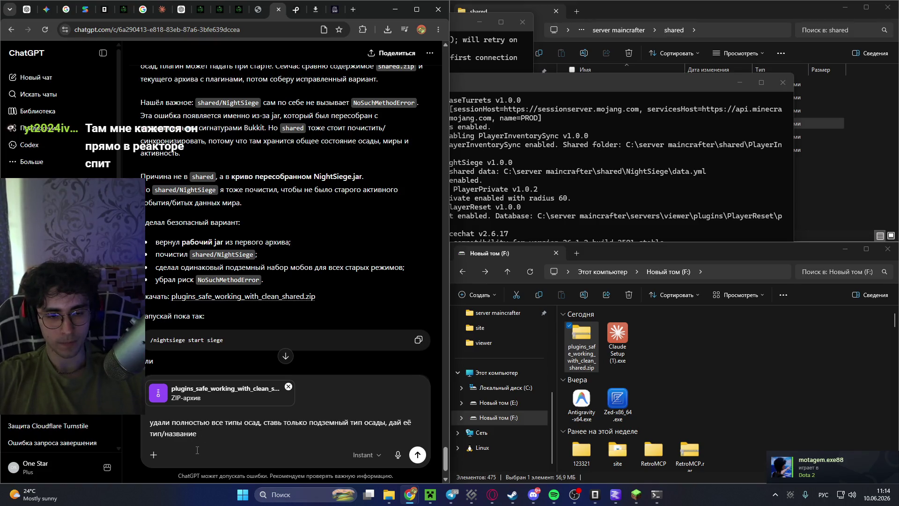
key("alt+shift")
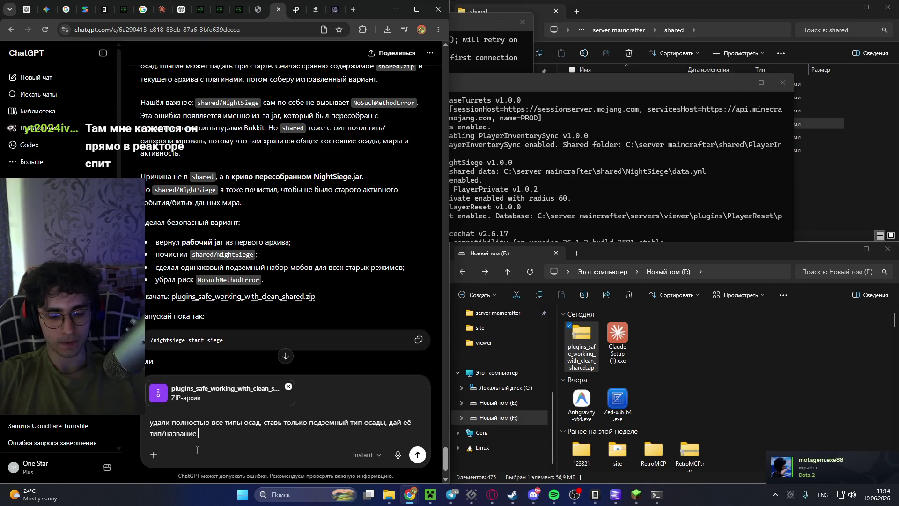
type("lp")
key("BackSpace")
key("BackSpace")
key("BackSpace")
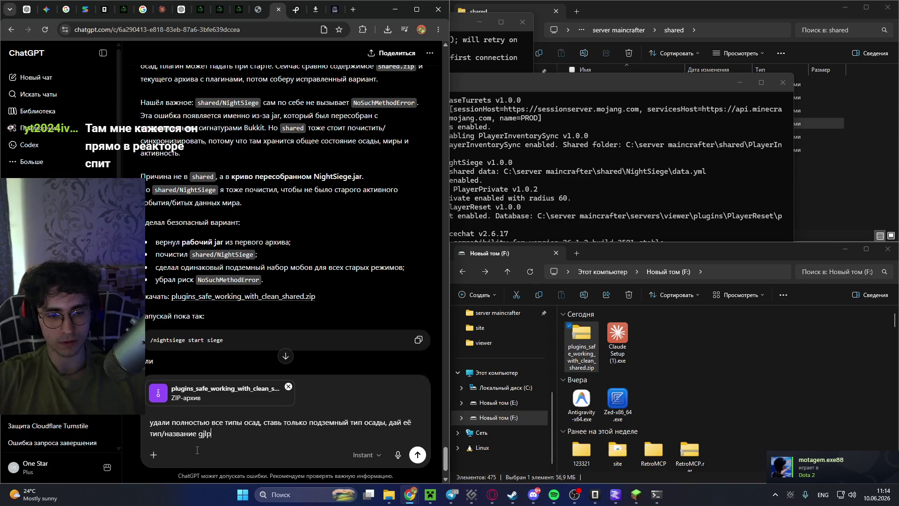
type("одземной")
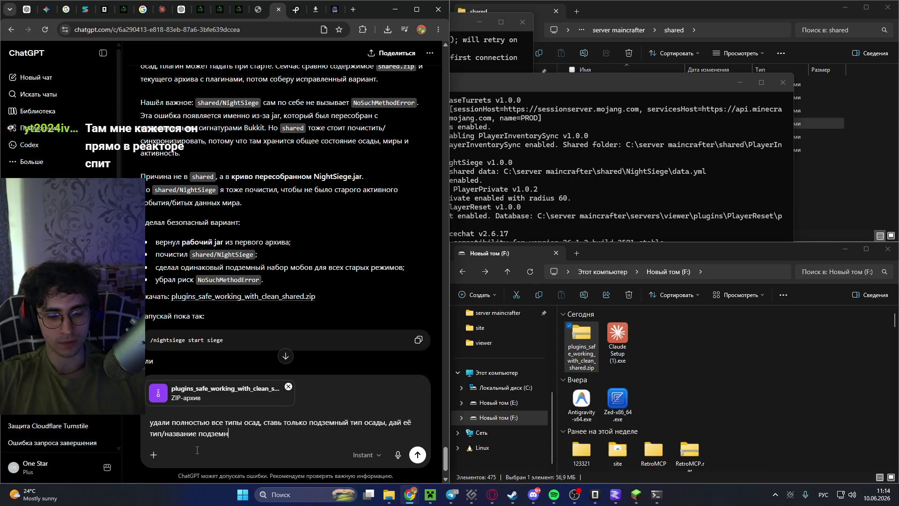
key("BackSpace")
key("BackSpace")
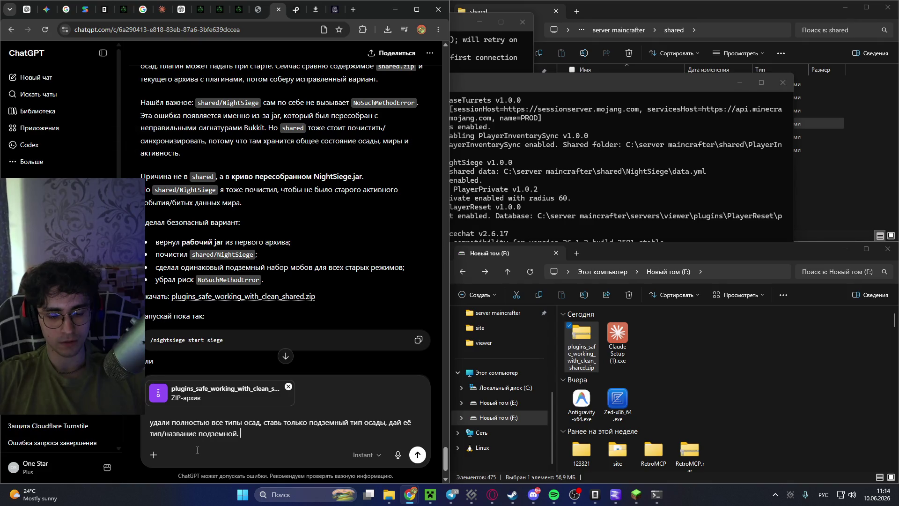
Add the rabbit rework and rebuild-from-scratch request, then select it all and remove the attached ZIP.
type("Онабуде")
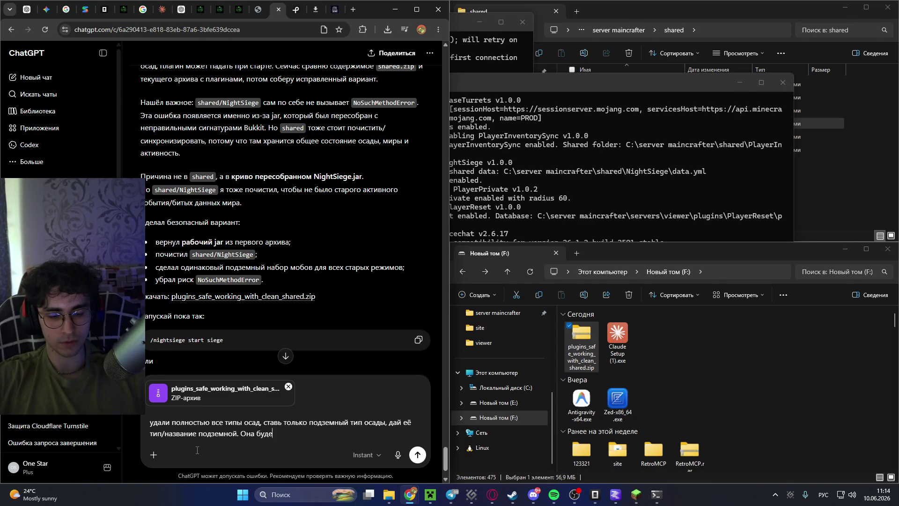
type("юче")
type("тельно для под")
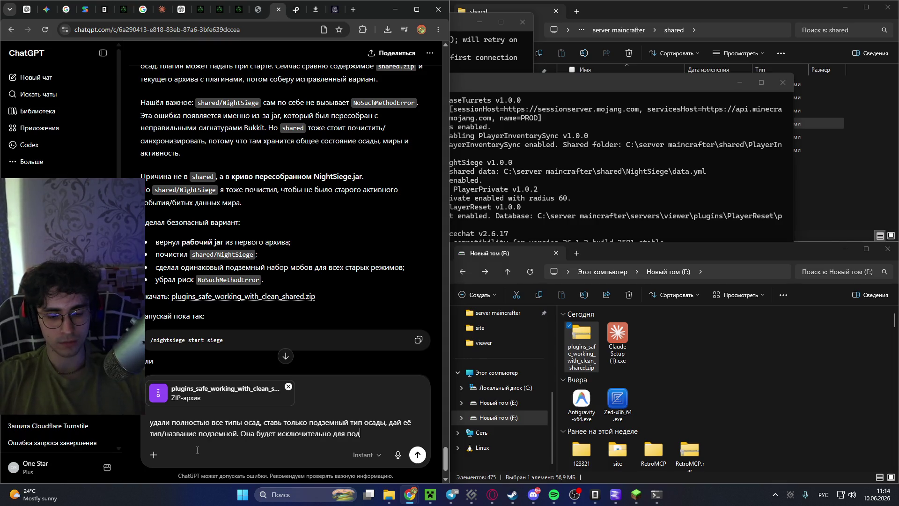
type("земной базы,")
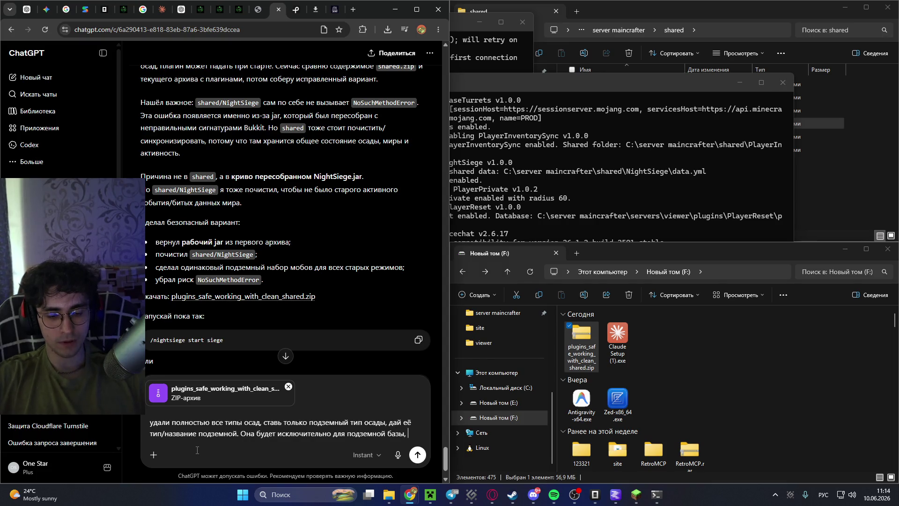
type("переработай ")
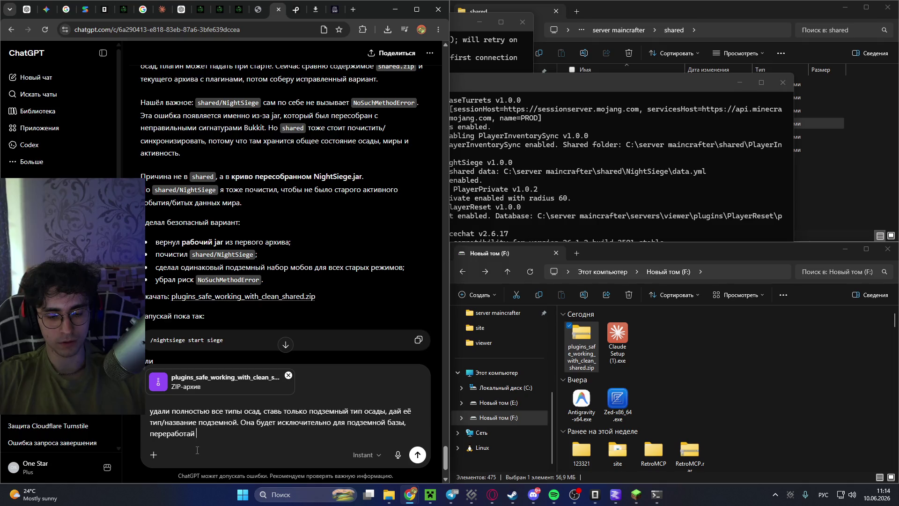
type("глобально")
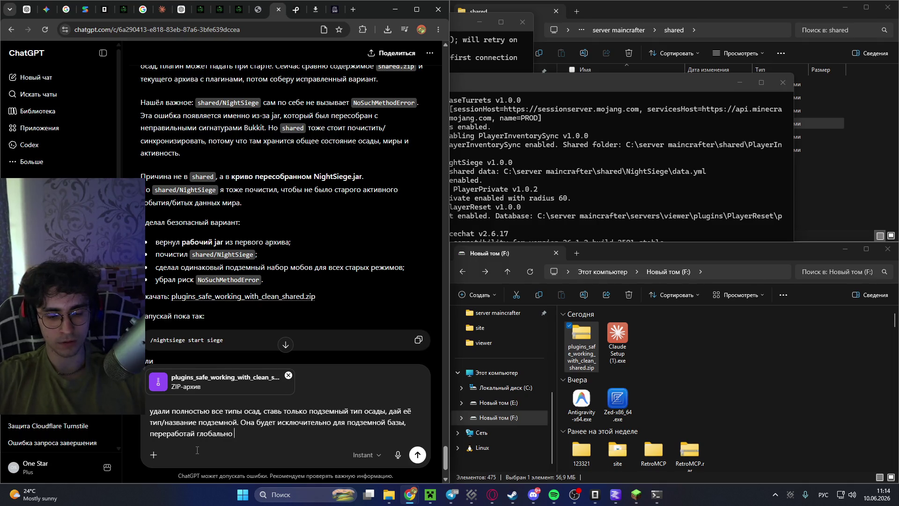
type("едение кролика, он сейчас просто летит к базе,")
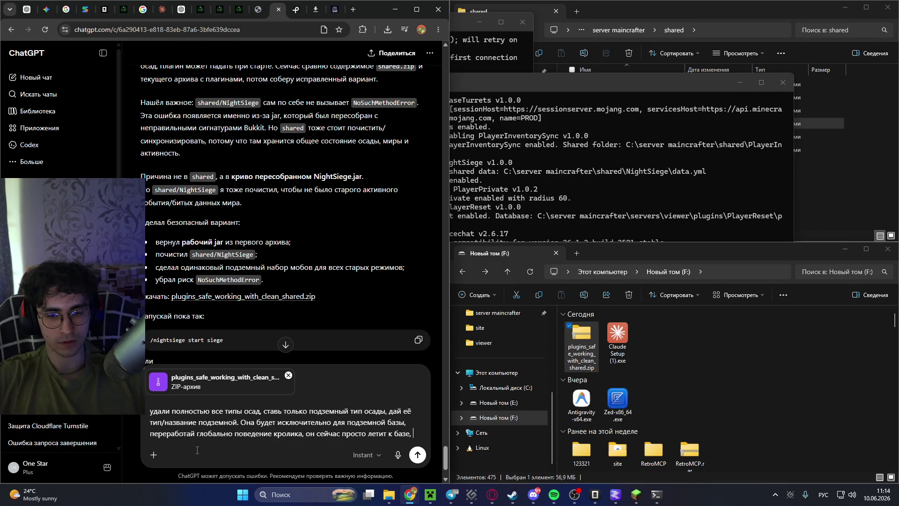
type("надо сделай")
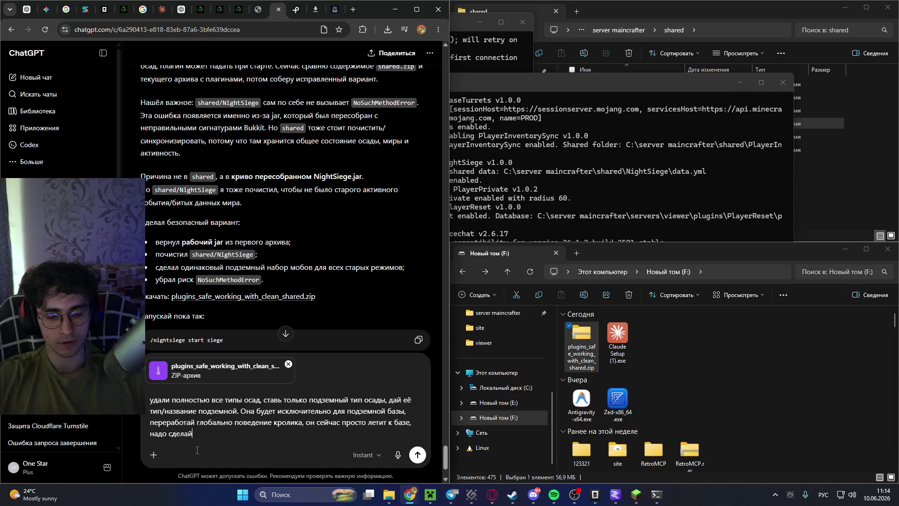
type(" полный ребил")
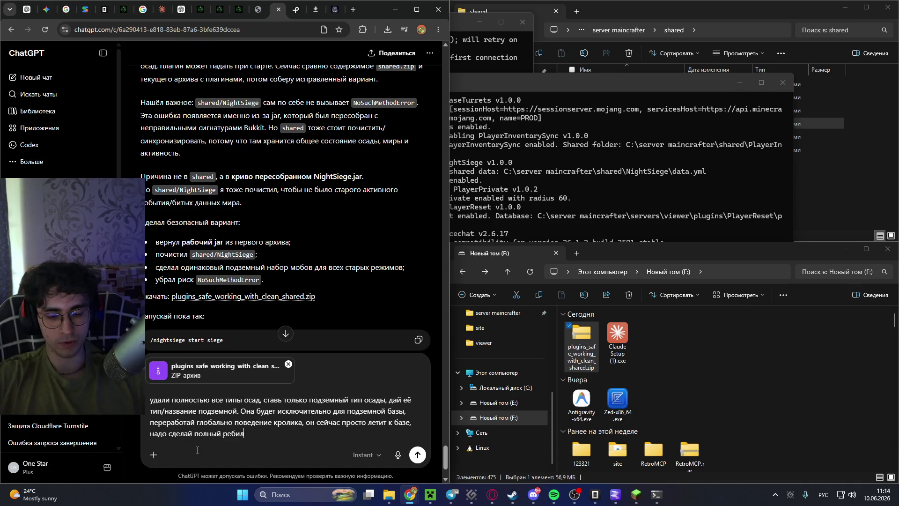
type("д и улучшение о")
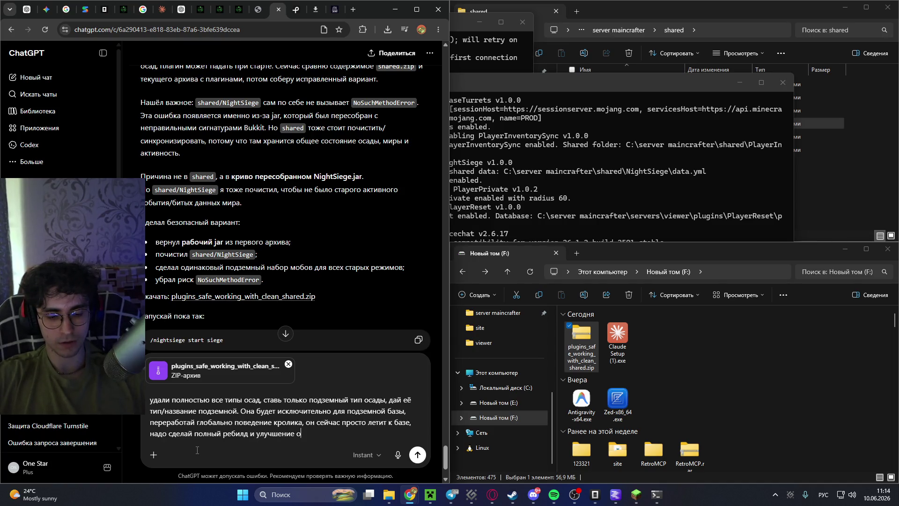
type("ли все сатор")
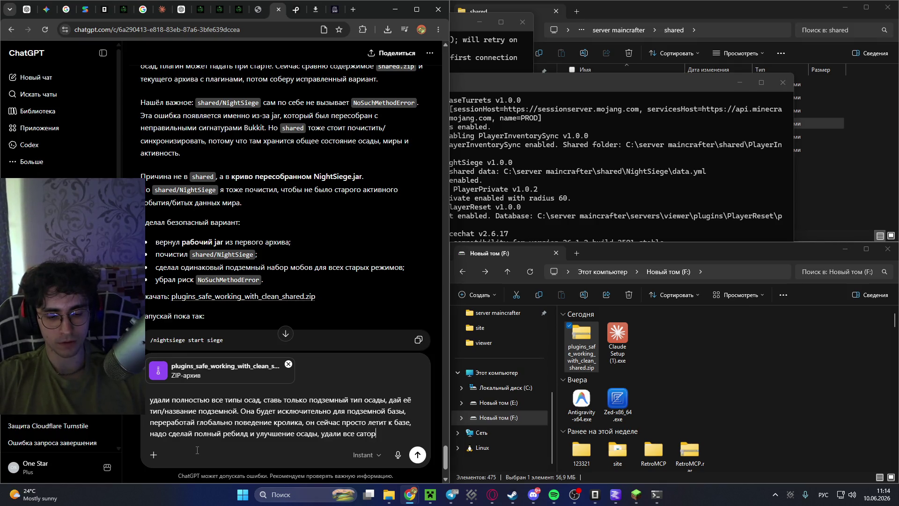
key("BackSpace")
key("BackSpace")
key("BackSpace")
key("BackSpace")
type("тарое ")
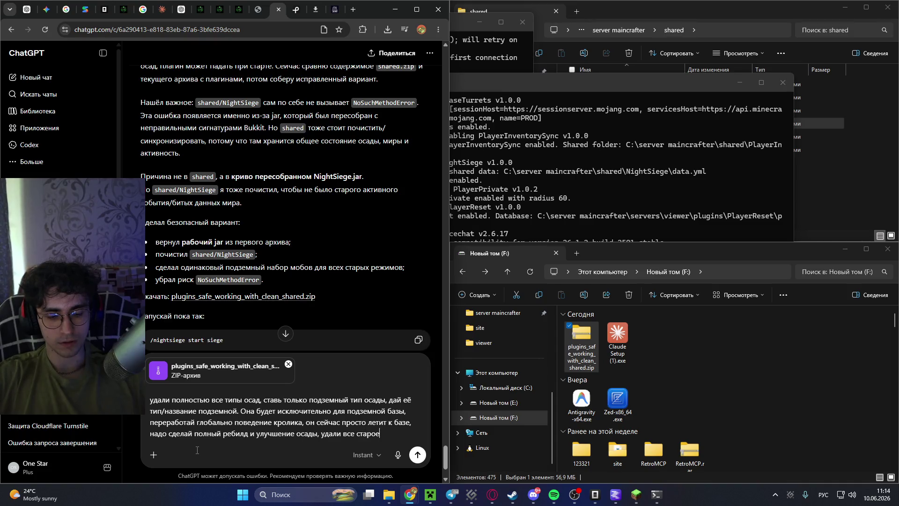
type("и собер")
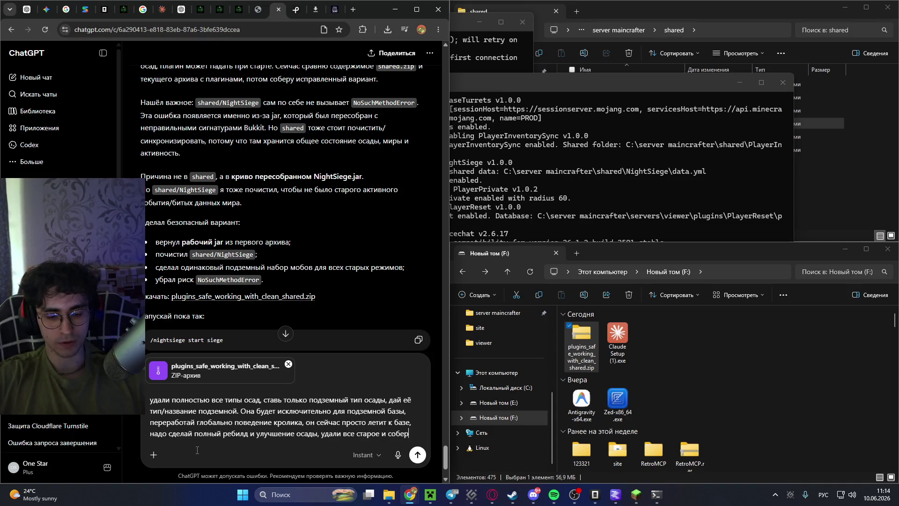
type("и по новому")
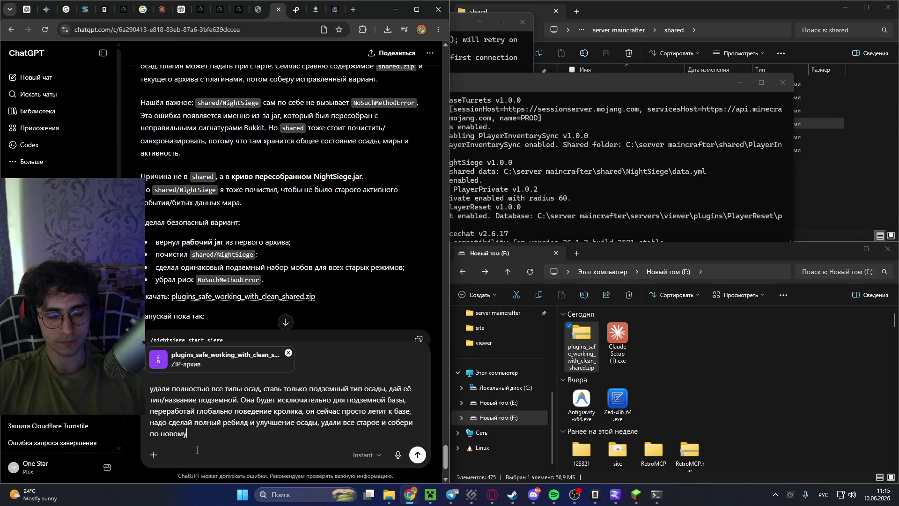
key("ctrl+a")
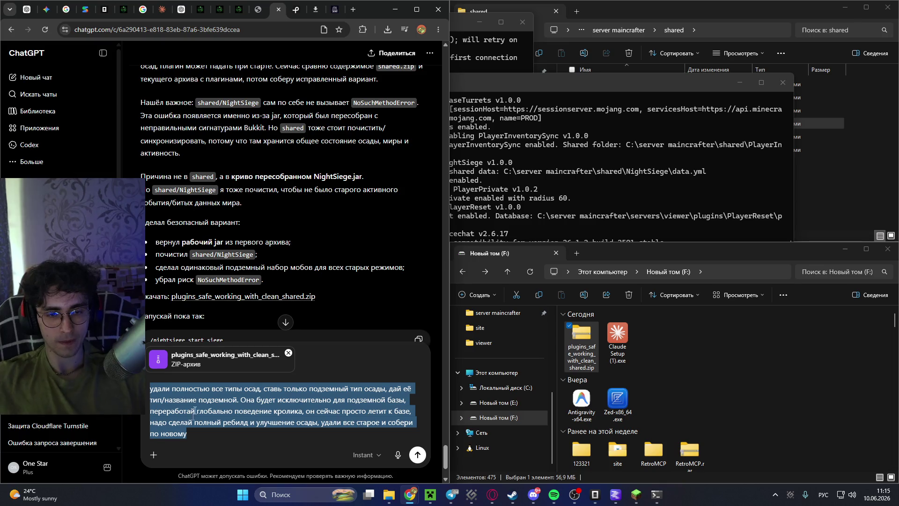
left_click(288, 352)
Send the question on how the siege works, possible improvements and global underground siege changes.
type("с")
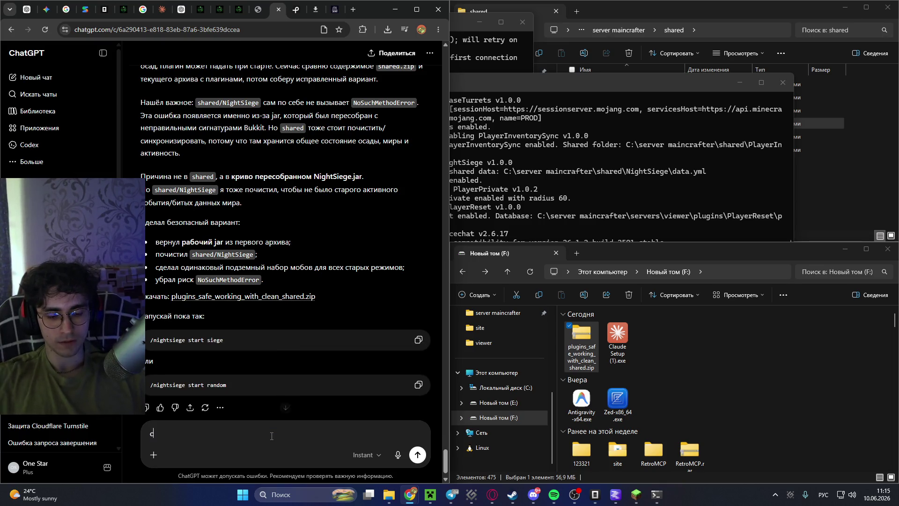
type("мотс ")
type("або")
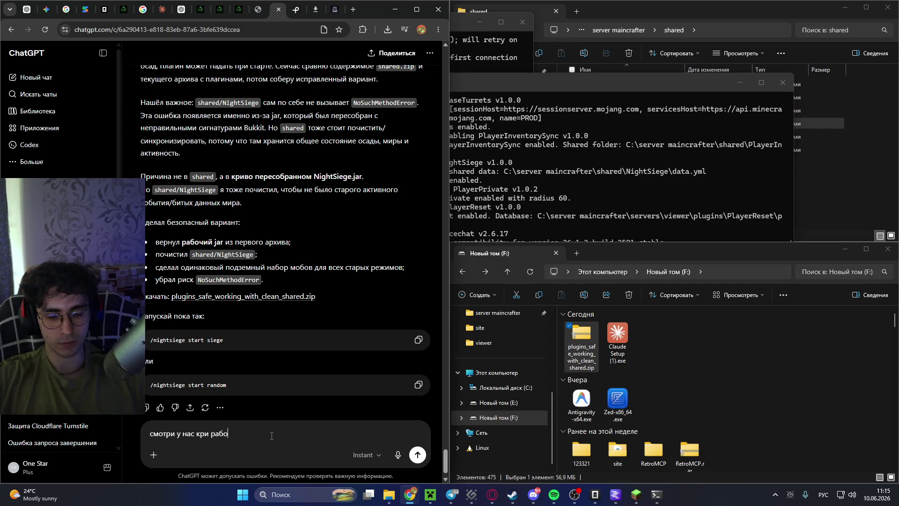
type("тает какие естьв ари")
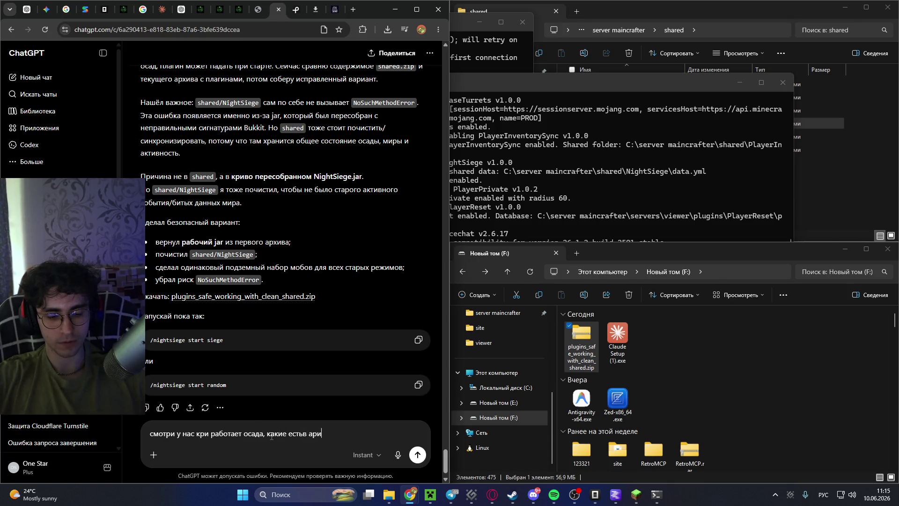
type("анты улучшения и глоба")
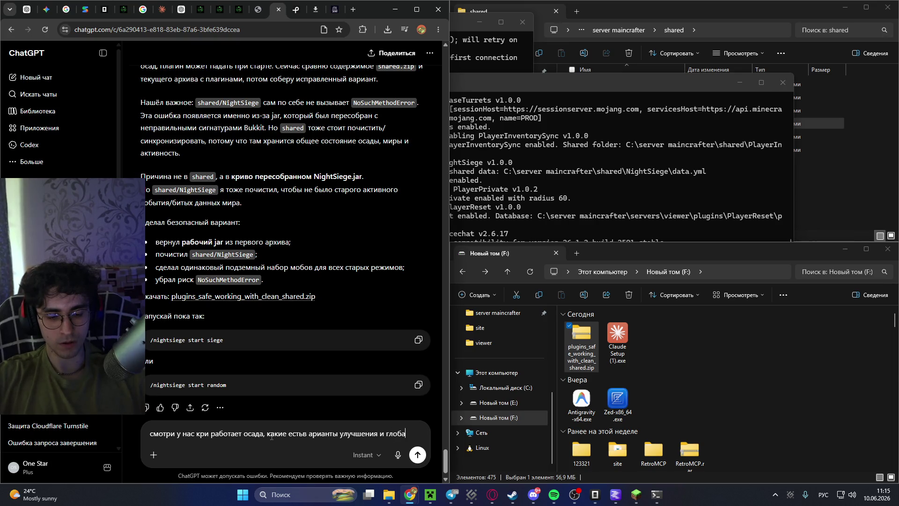
type("льно")
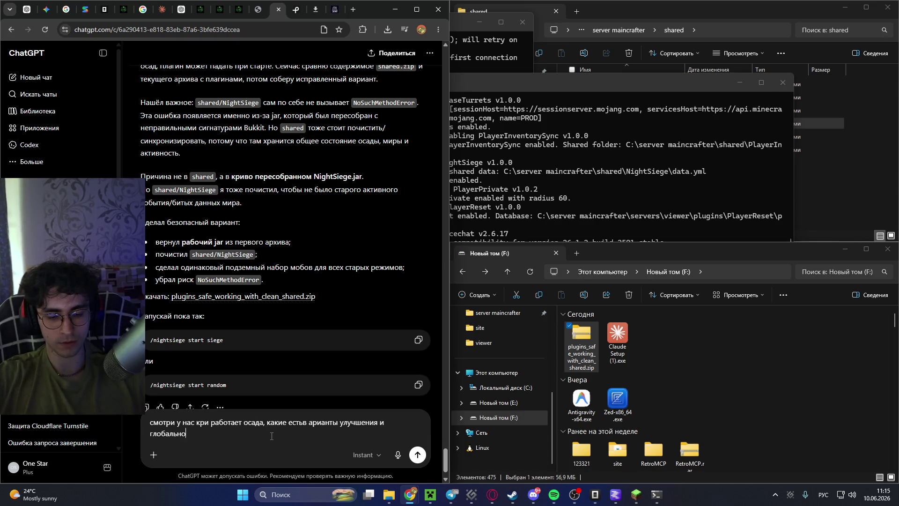
type(" изменения")
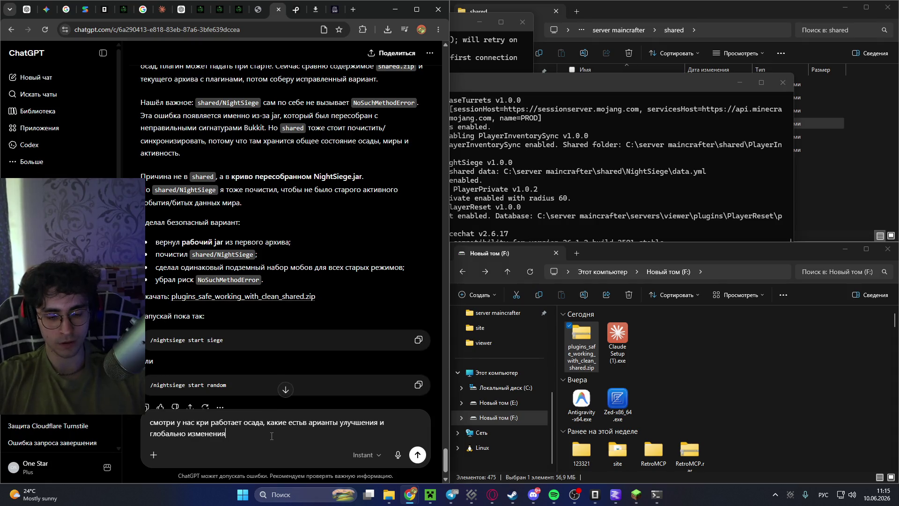
type(" подземног")
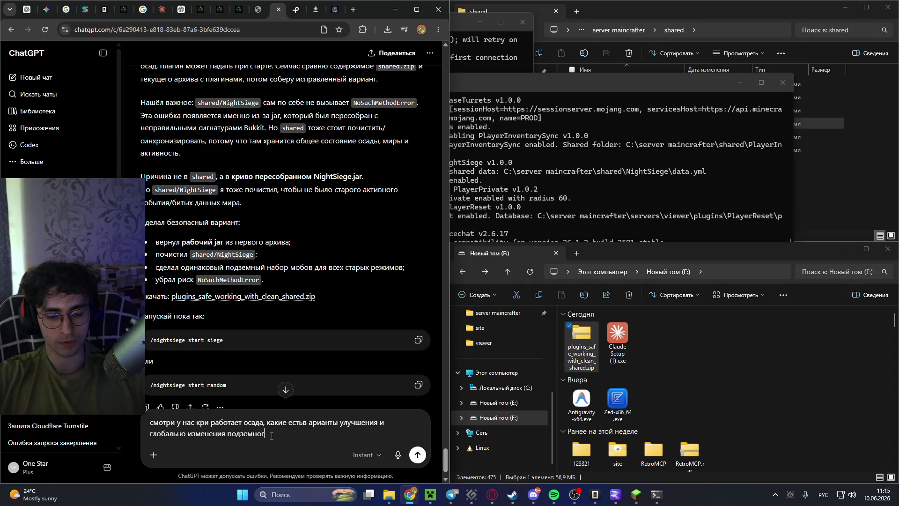
type("о типа осады?")
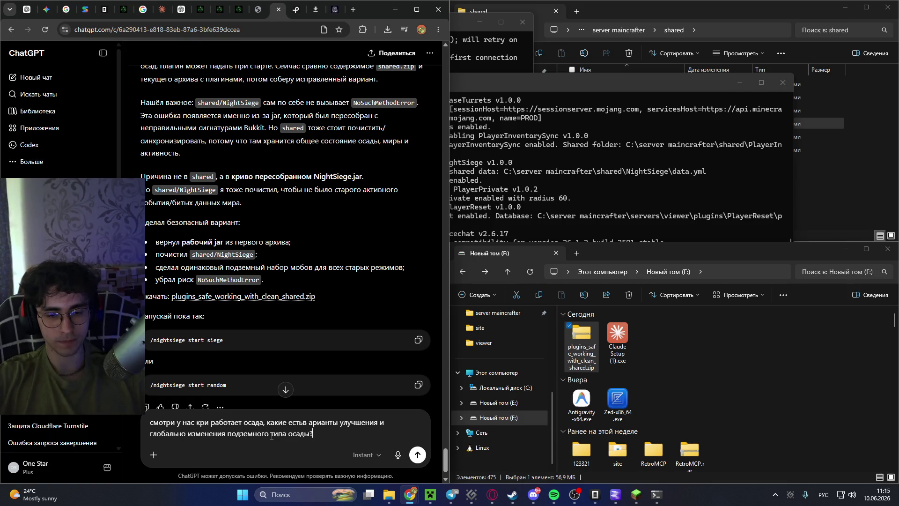
key("Return")
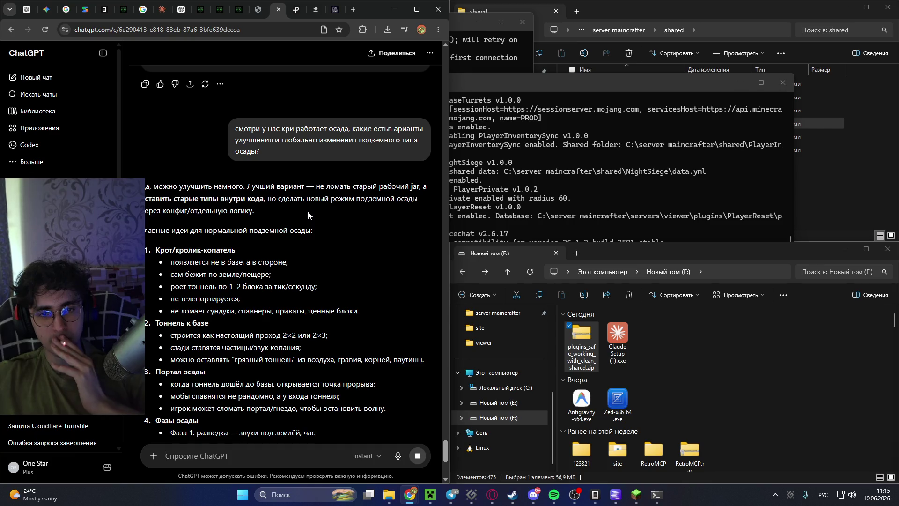
Read through ChatGPT's underground siege plan, then scroll back up and reopen the question for editing.
scroll(308, 210, "down", 2)
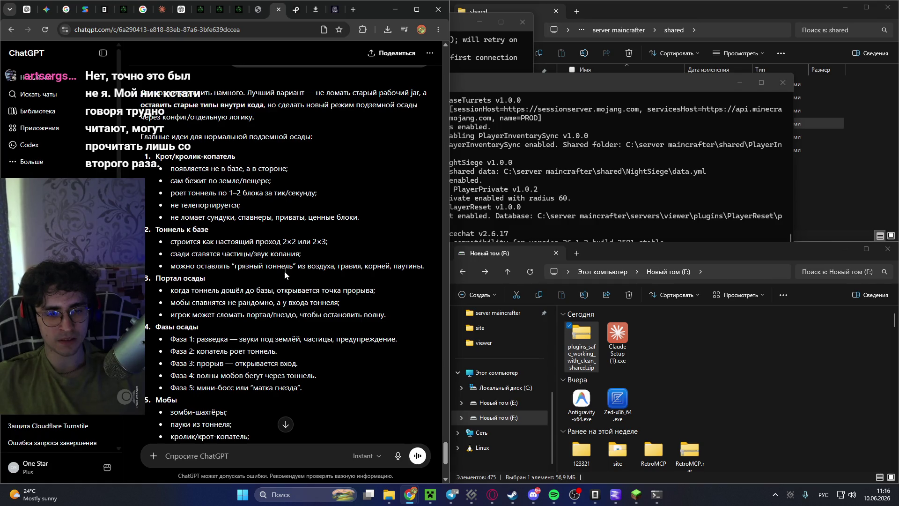
scroll(281, 281, "down", 2)
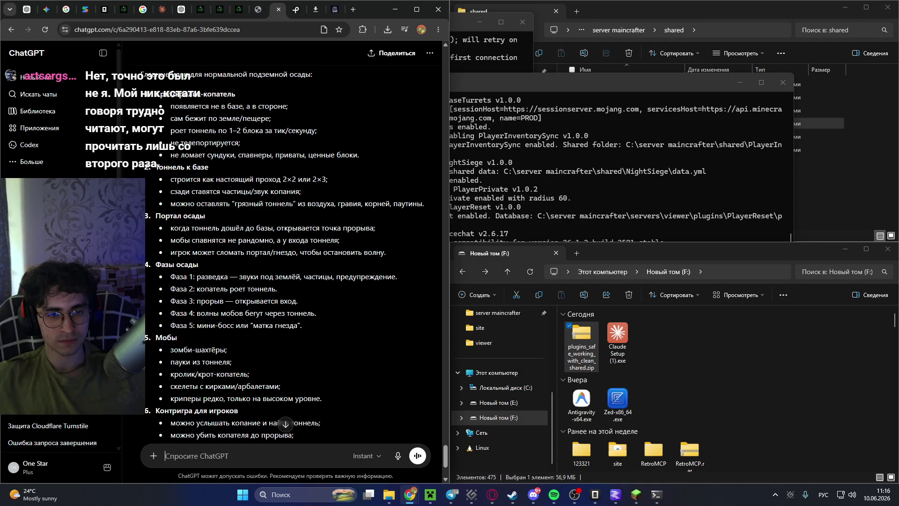
scroll(281, 258, "down", 2)
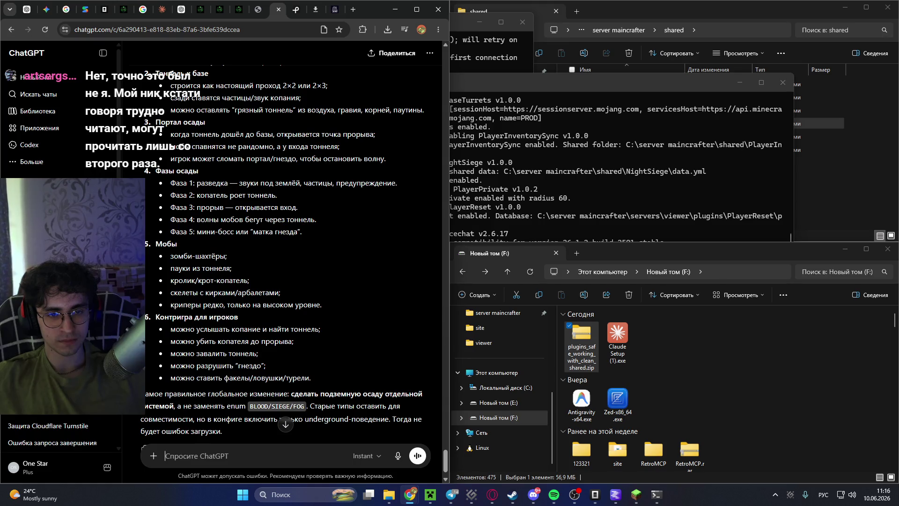
scroll(265, 326, "down", 1)
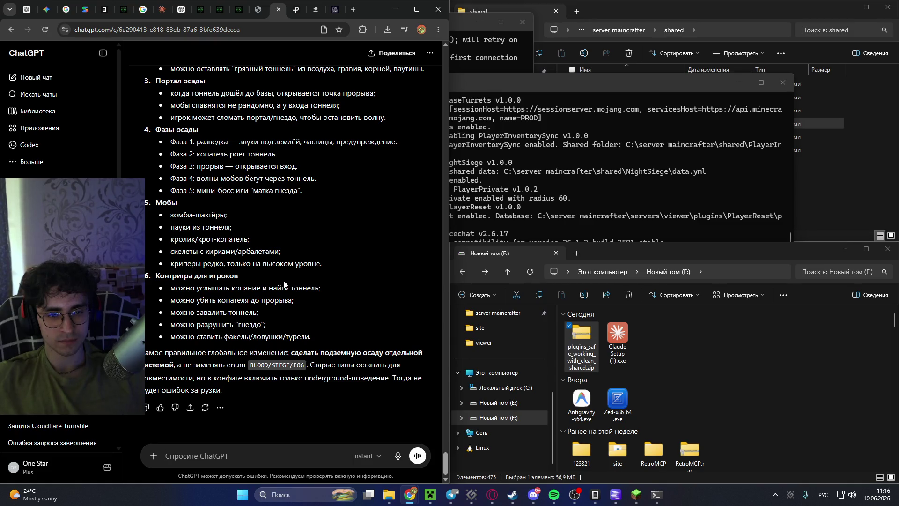
scroll(284, 281, "up", 3)
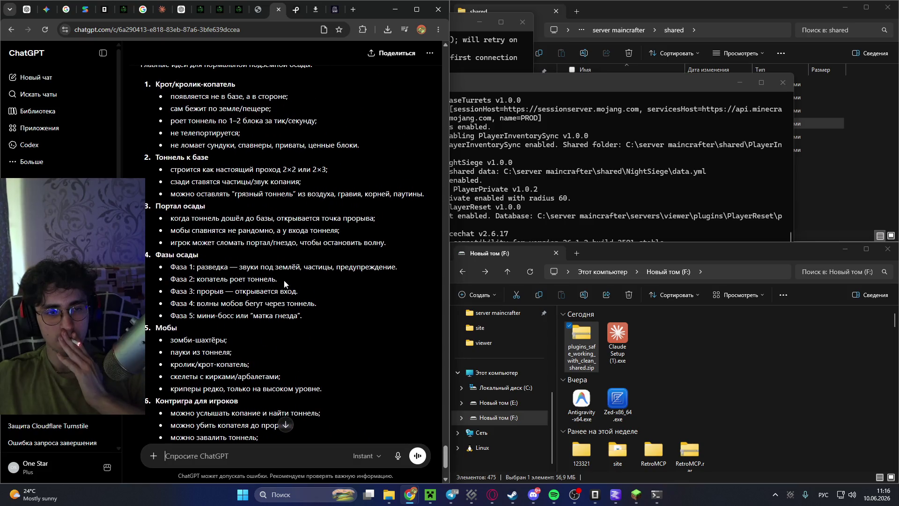
scroll(283, 280, "up", 3)
scroll(283, 280, "up", 2)
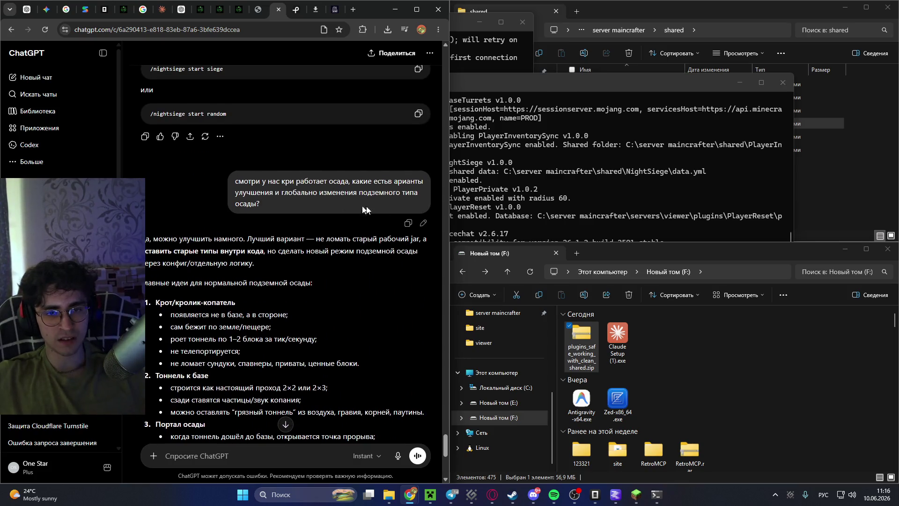
left_click(422, 224)
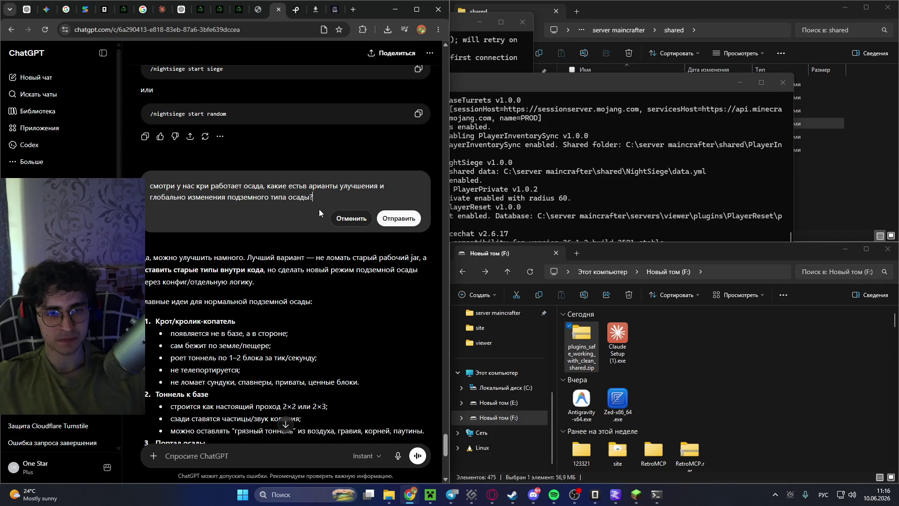
Append 'то сейчас кролик копатель просто летит к базе' to the question and resubmit it.
type(" то с")
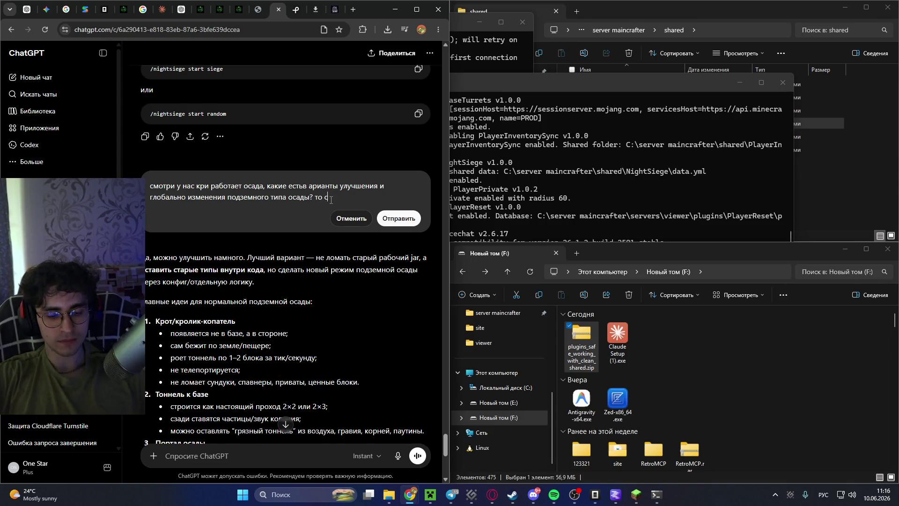
type("ейчас кроли")
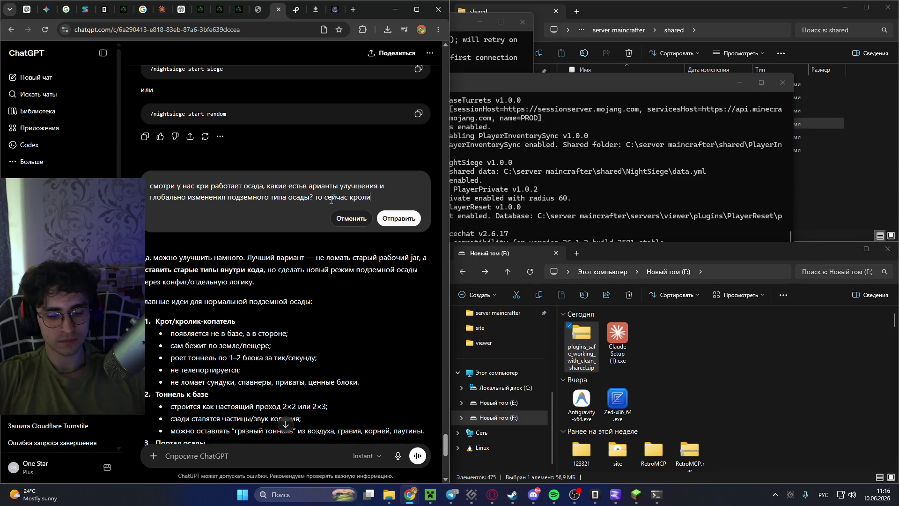
type("к копатель п")
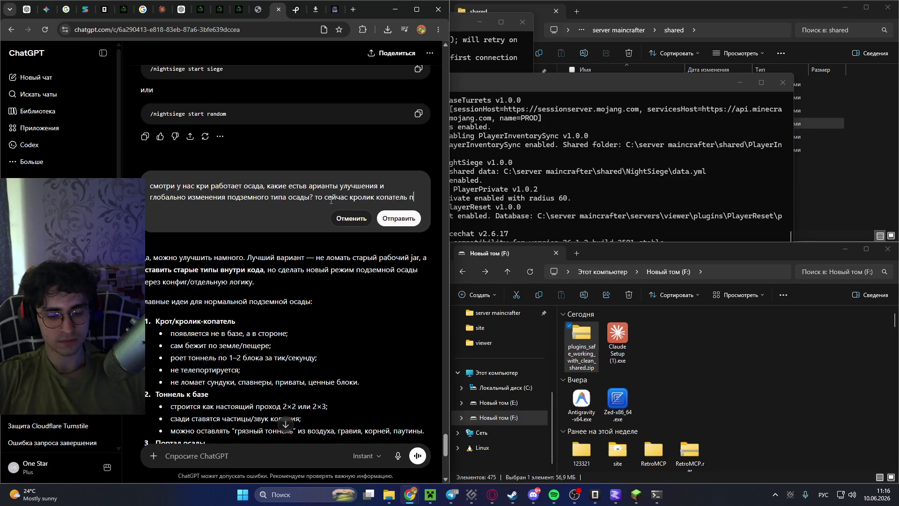
type("росто летит к базе")
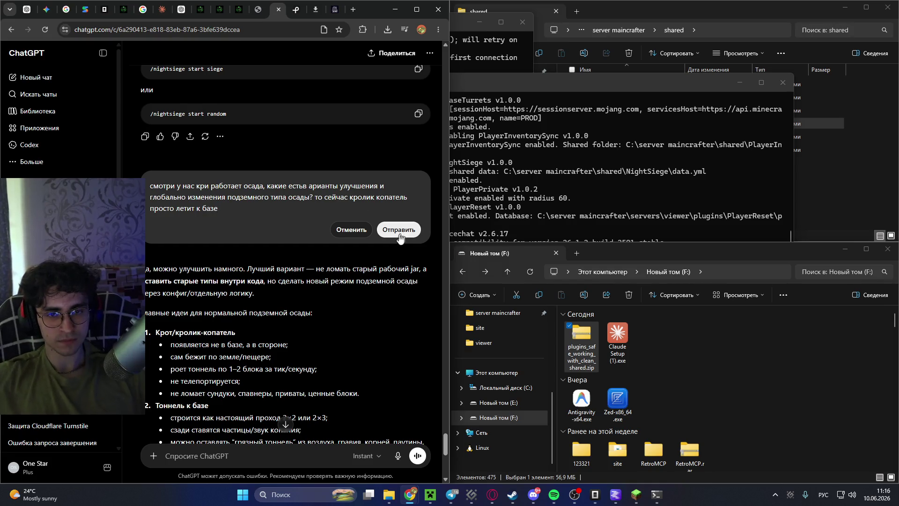
left_click(397, 230)
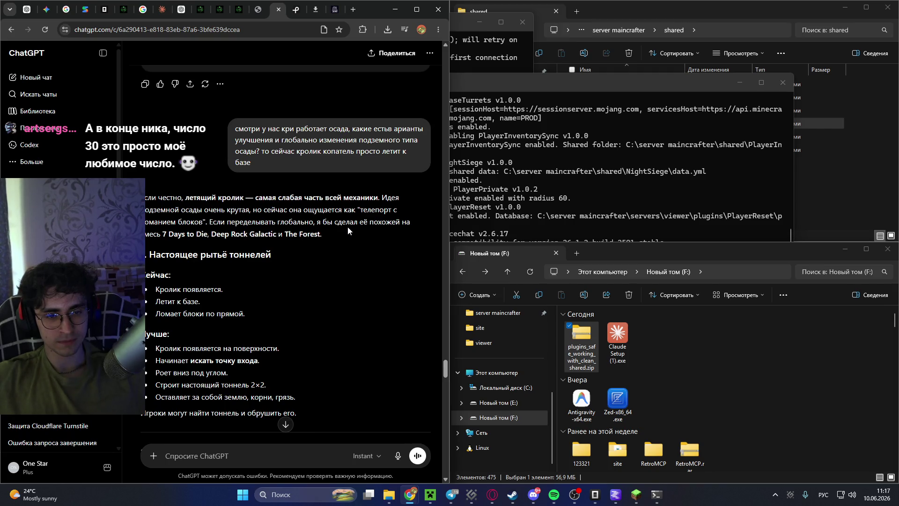
scroll(347, 229, "down", 1)
scroll(347, 230, "down", 2)
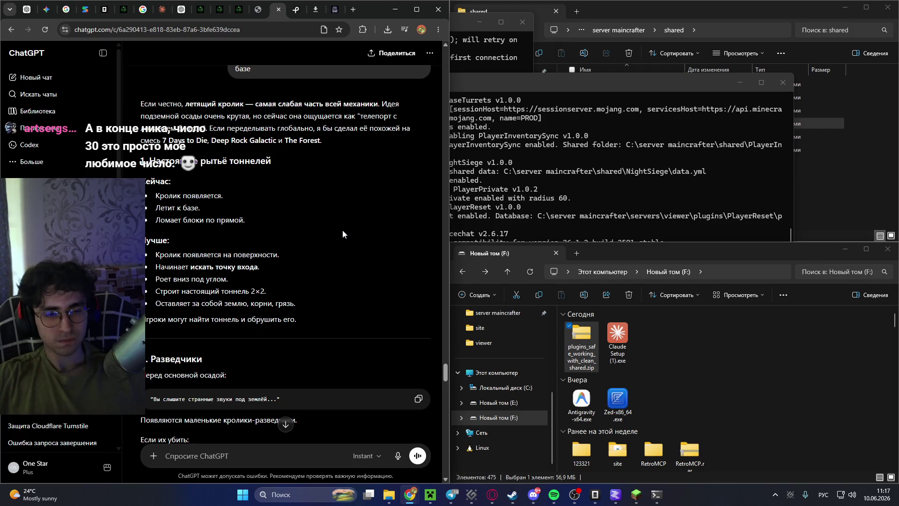
scroll(301, 245, "down", 1)
scroll(301, 248, "down", 2)
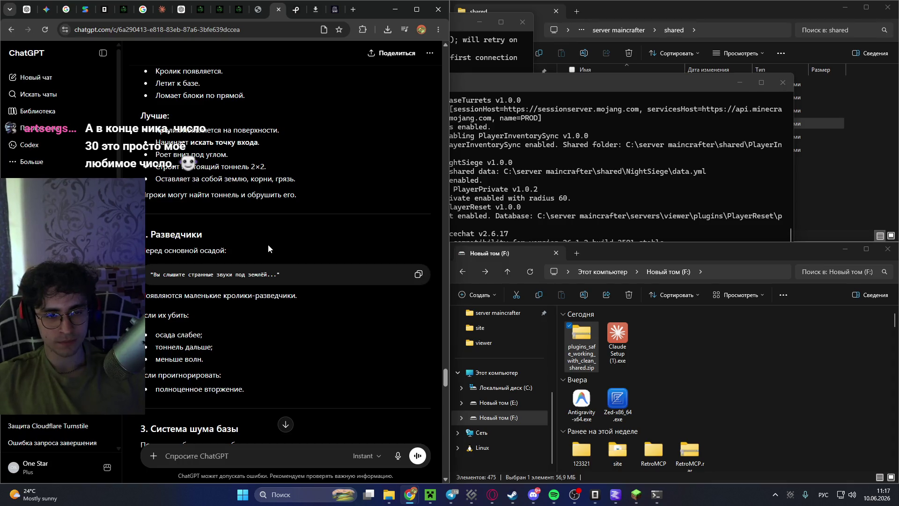
scroll(269, 248, "down", 2)
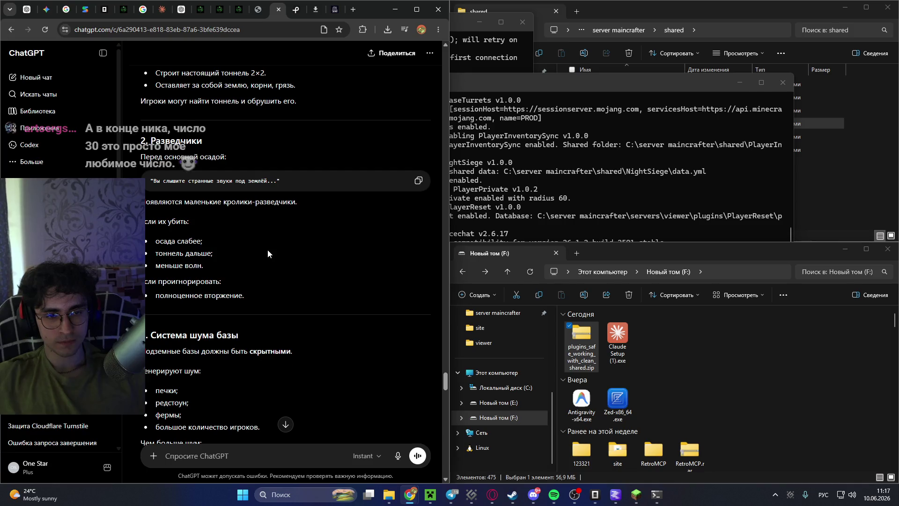
scroll(267, 252, "down", 1)
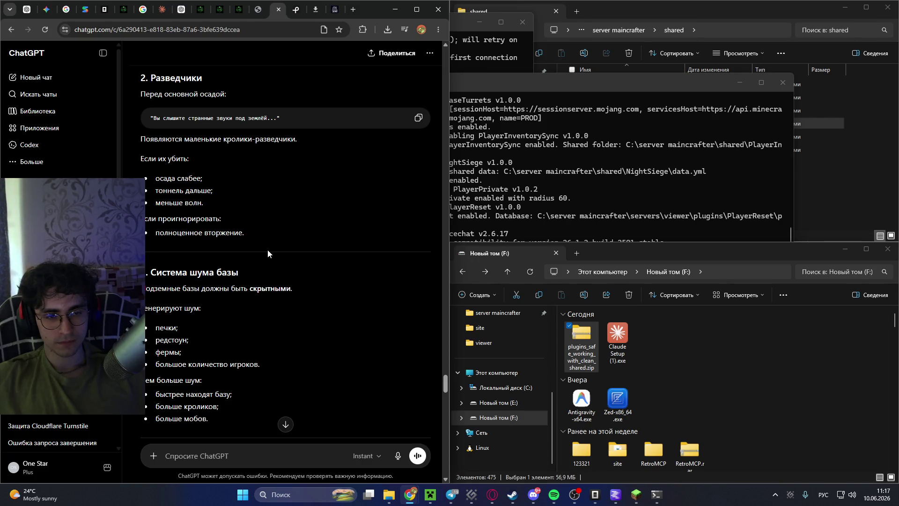
scroll(267, 253, "down", 1)
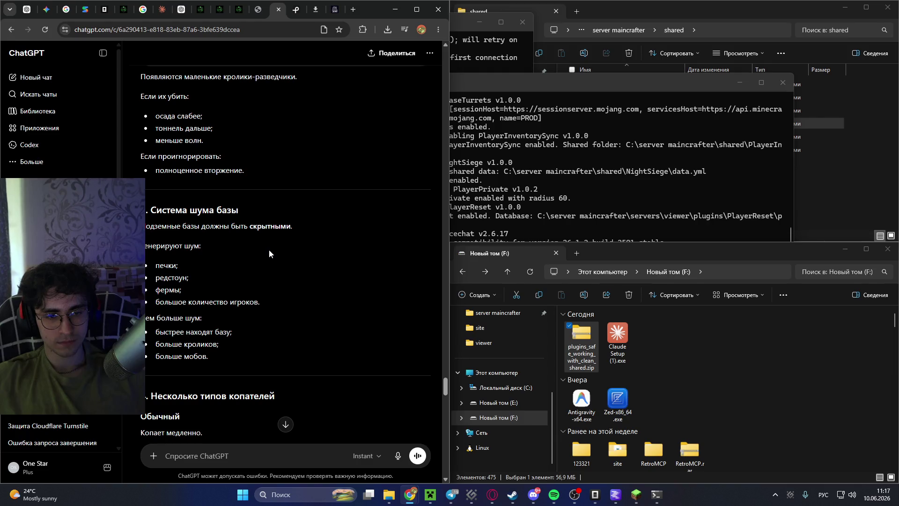
scroll(268, 250, "down", 2)
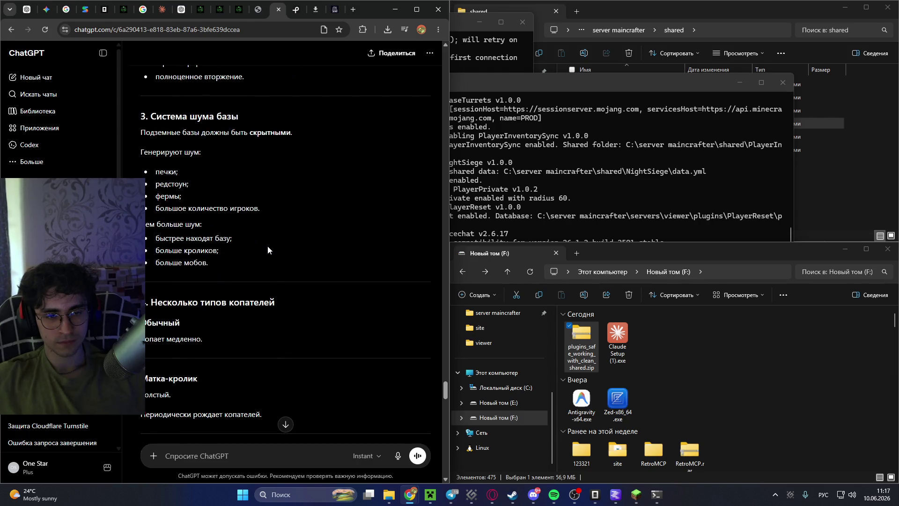
scroll(268, 246, "down", 2)
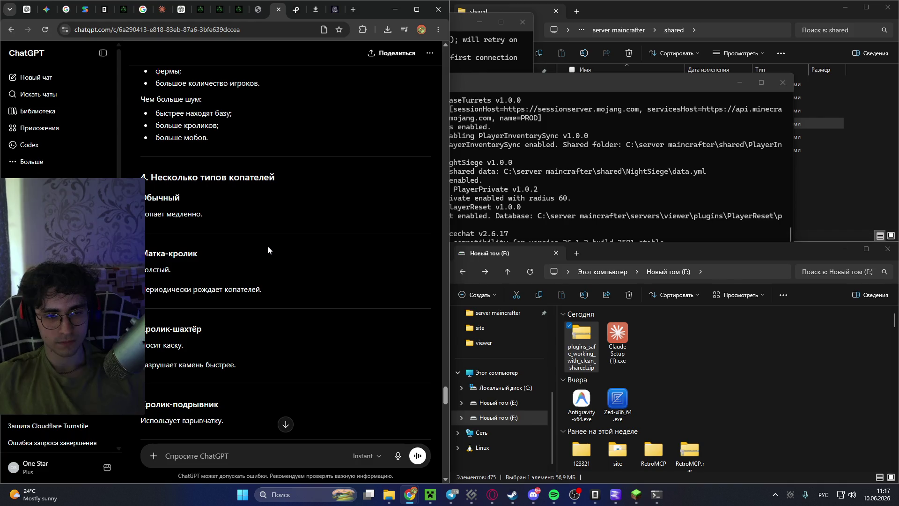
scroll(268, 249, "down", 1)
scroll(268, 245, "up", 2)
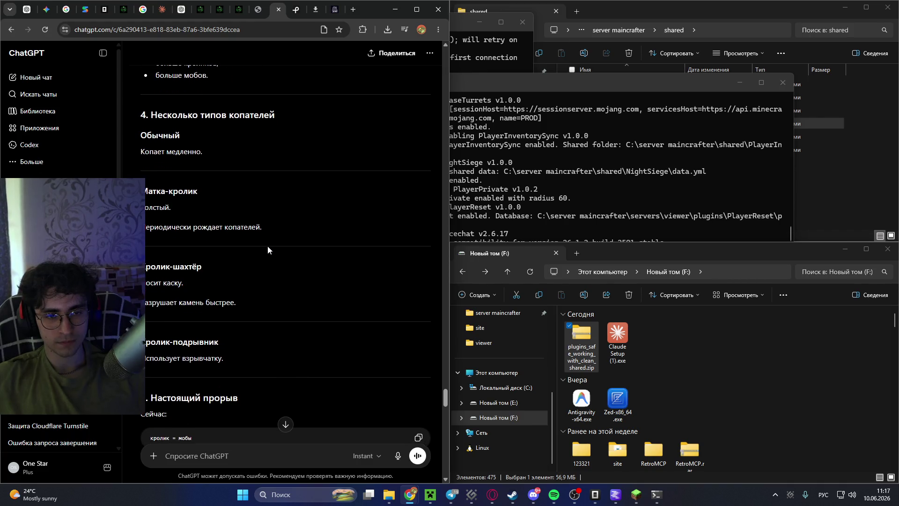
scroll(280, 264, "up", 5)
left_click(337, 228)
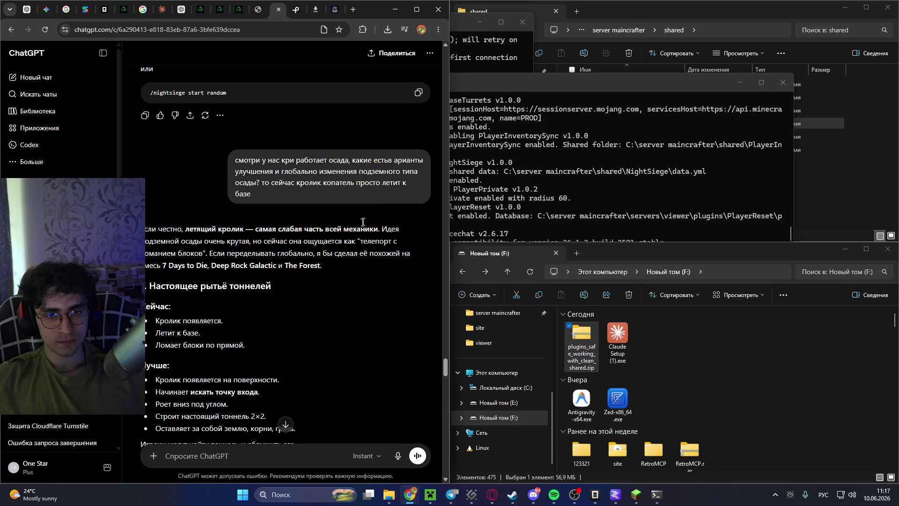
Add the idea of a dedicated digger gnawing a tunnel to the base for mob waves, and resend.
type(", моя задумка сдела")
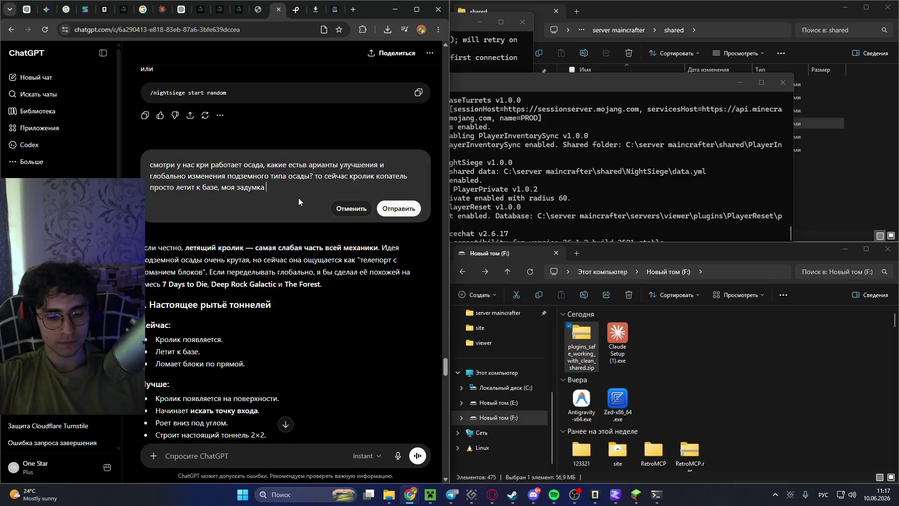
type("внного копателя котоырй будет")
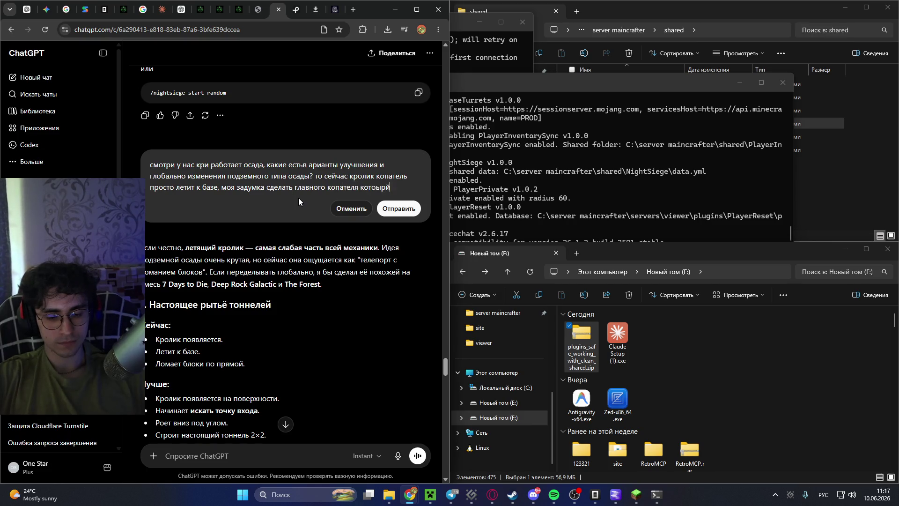
type(" грызть ")
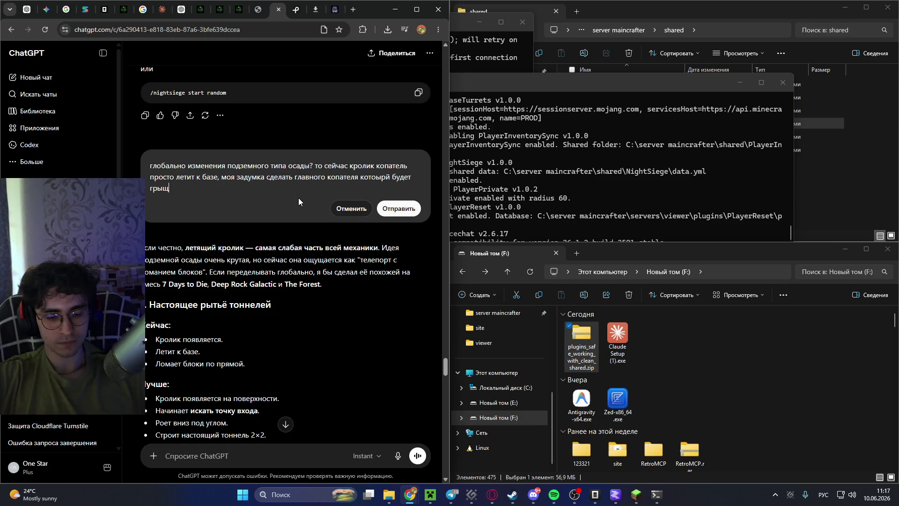
type("то")
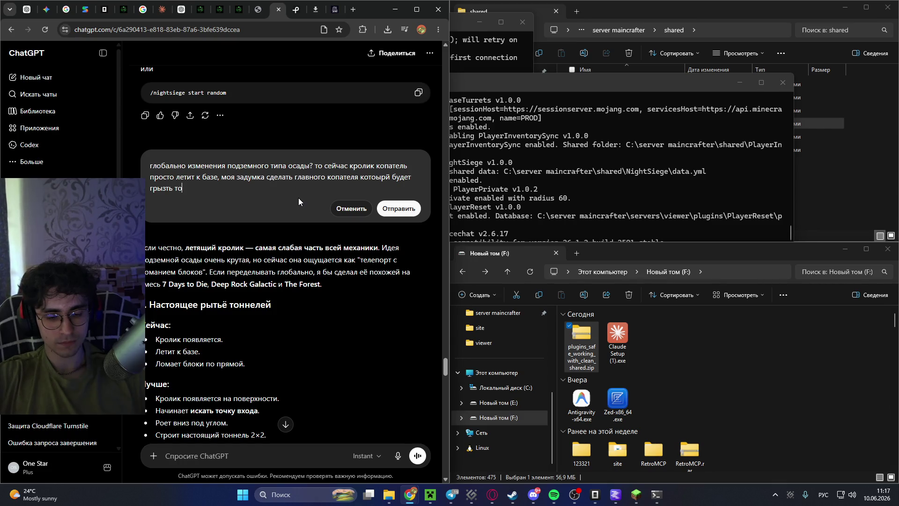
type("ннель ")
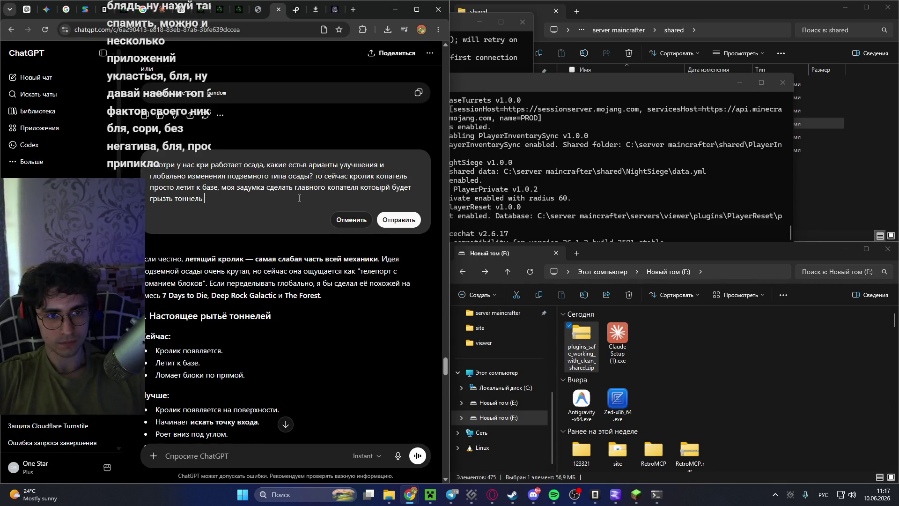
type("к базе потом по э")
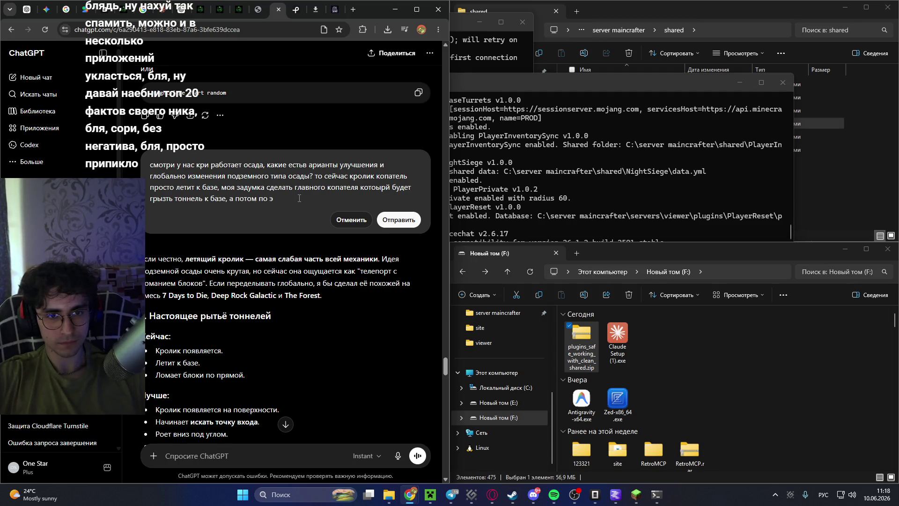
type("жтому тонелу")
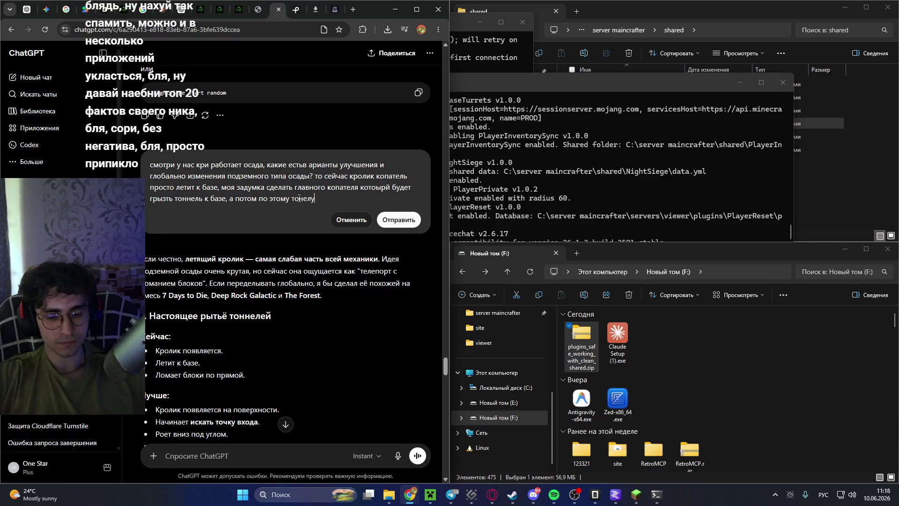
key("BackSpace")
type("ю буду")
type(" бежать волны мобов")
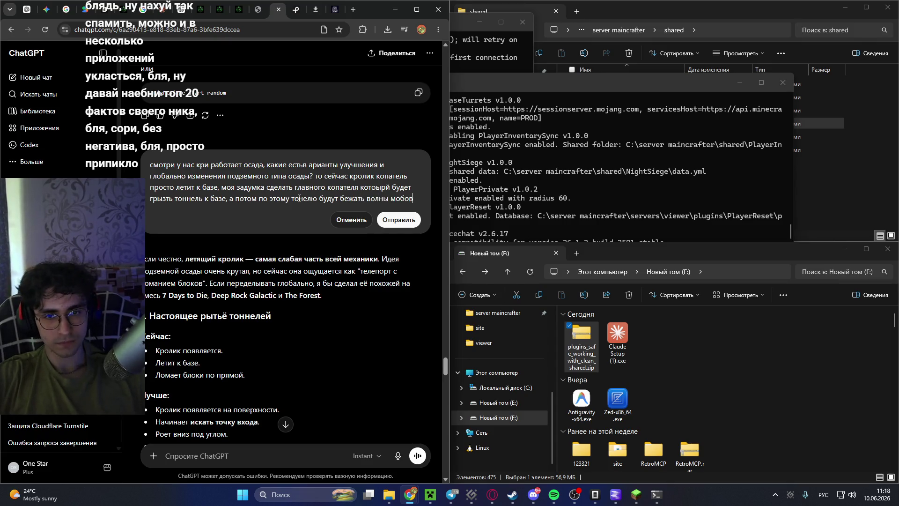
left_click(405, 220)
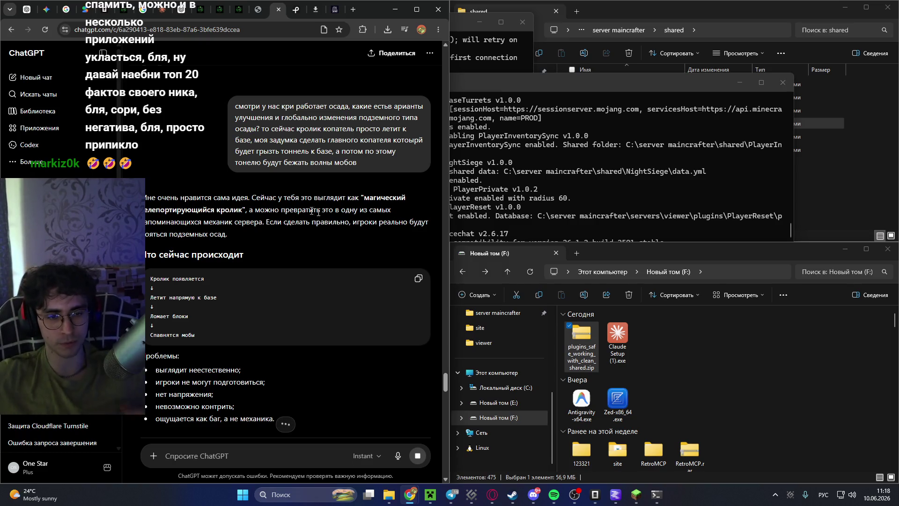
Read through the phased tunnel-digger siege reply (Фаза 1–3), then reopen the question for editing.
scroll(269, 238, "down", 3)
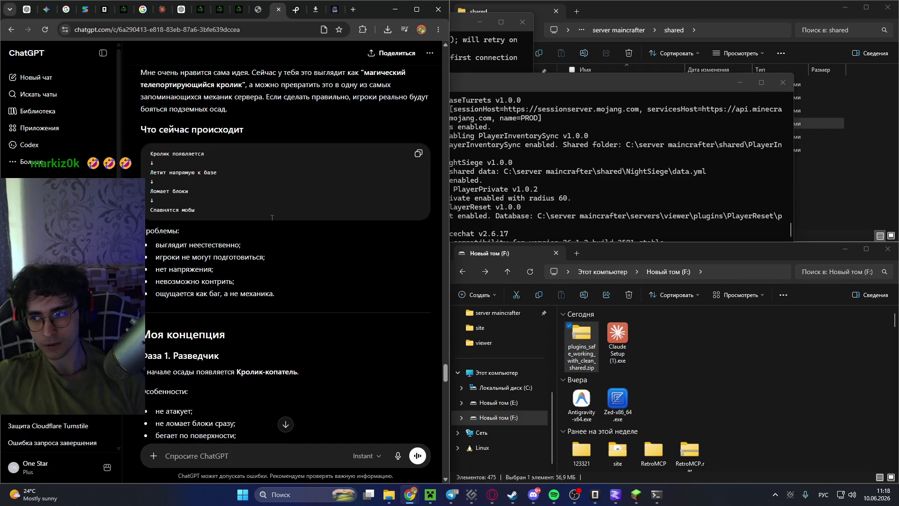
scroll(262, 234, "down", 5)
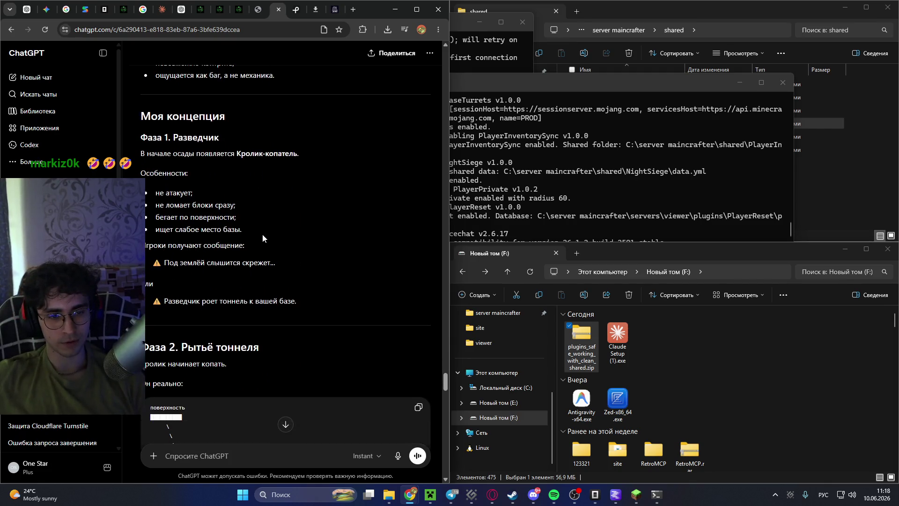
scroll(260, 234, "up", 2)
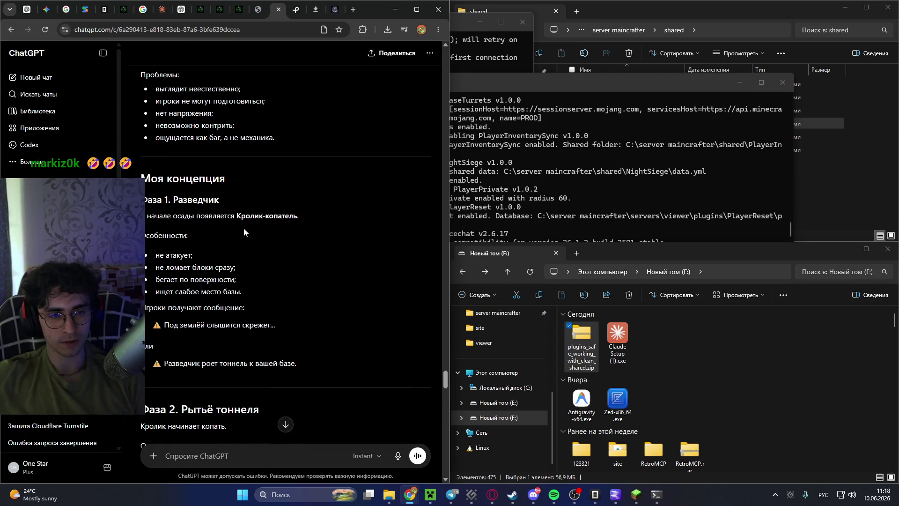
scroll(243, 228, "down", 1)
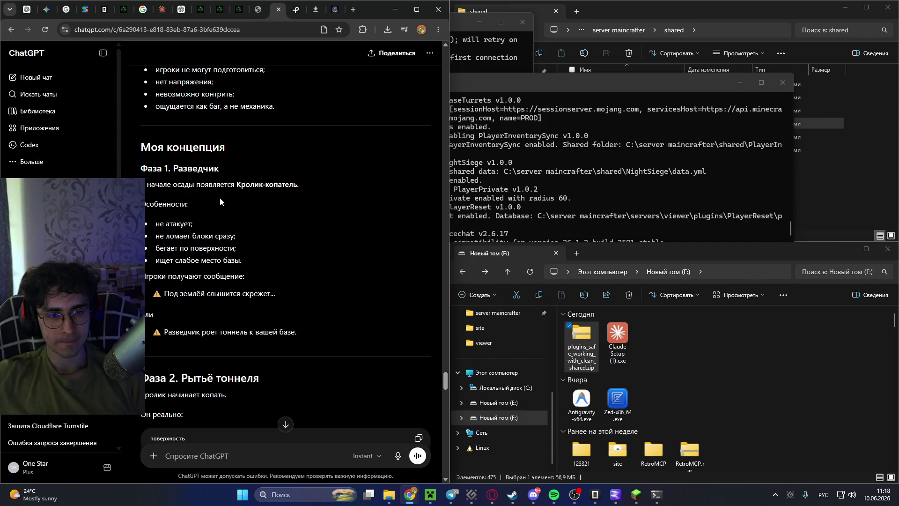
scroll(220, 197, "down", 3)
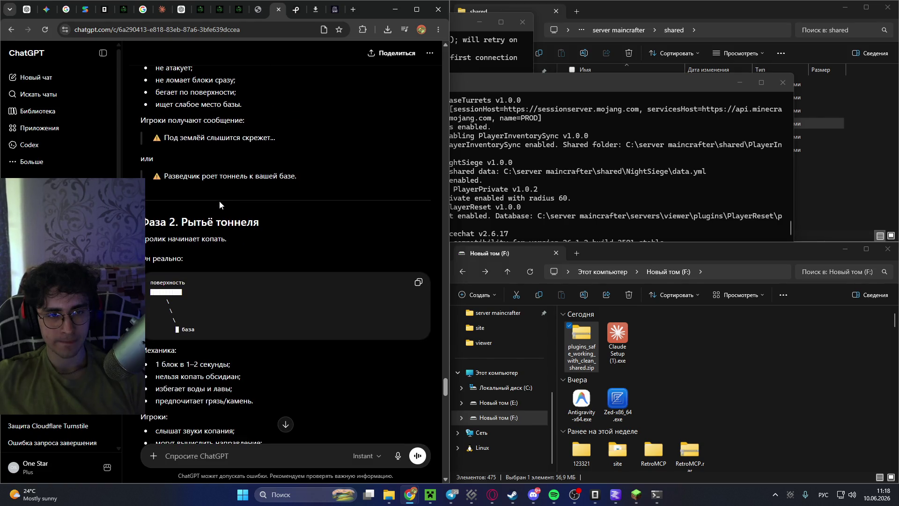
scroll(219, 201, "down", 1)
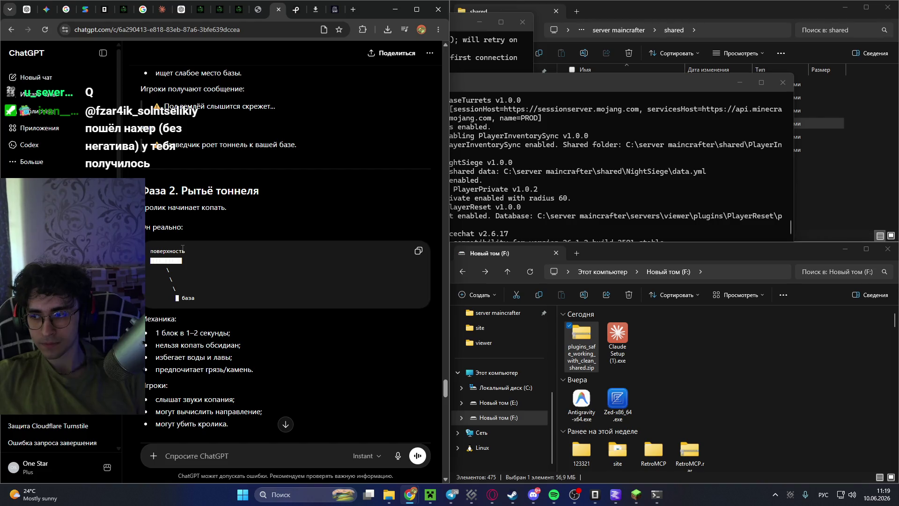
scroll(183, 248, "down", 2)
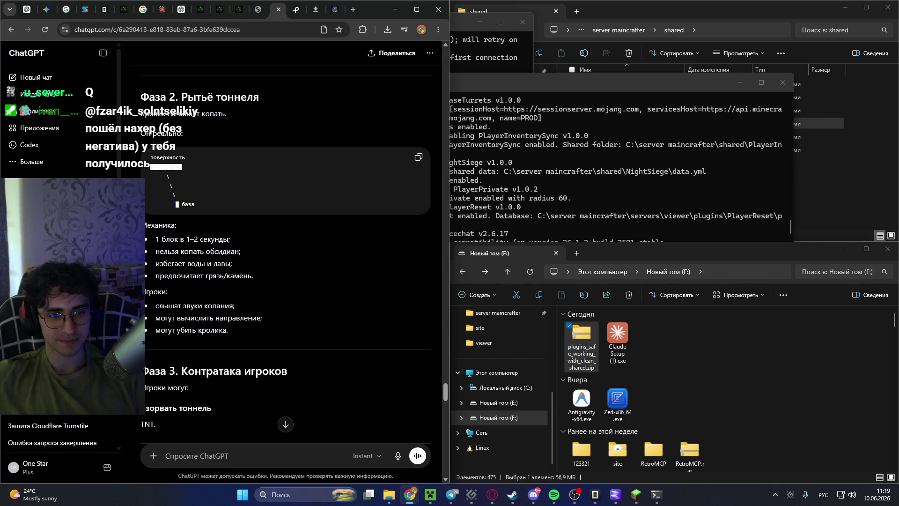
scroll(286, 253, "down", 2)
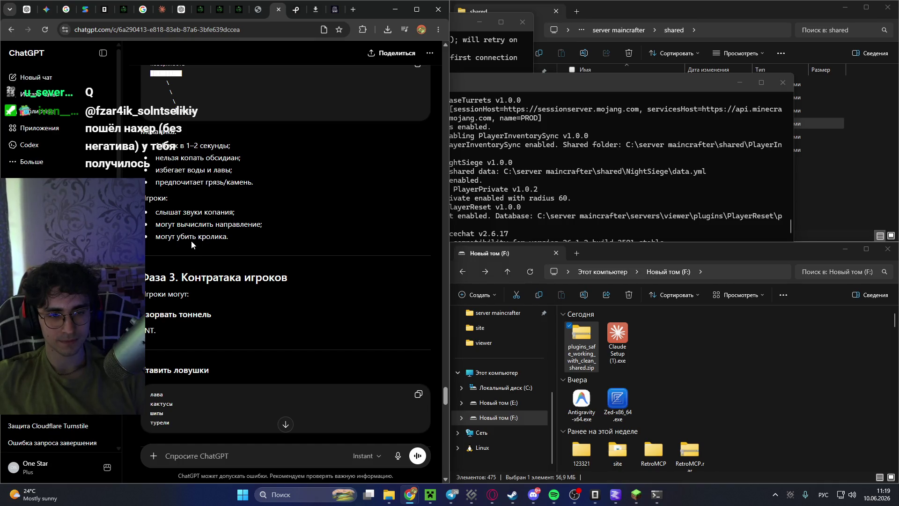
scroll(191, 240, "down", 2)
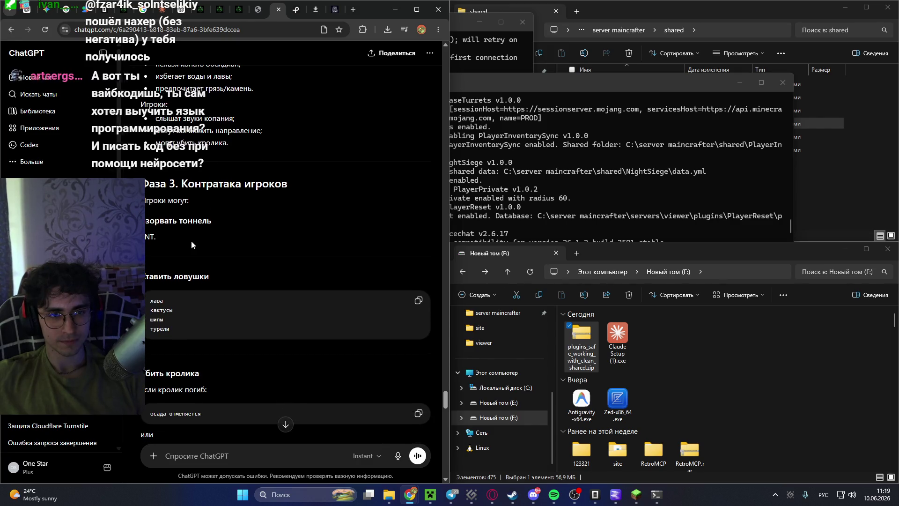
scroll(191, 240, "up", 10)
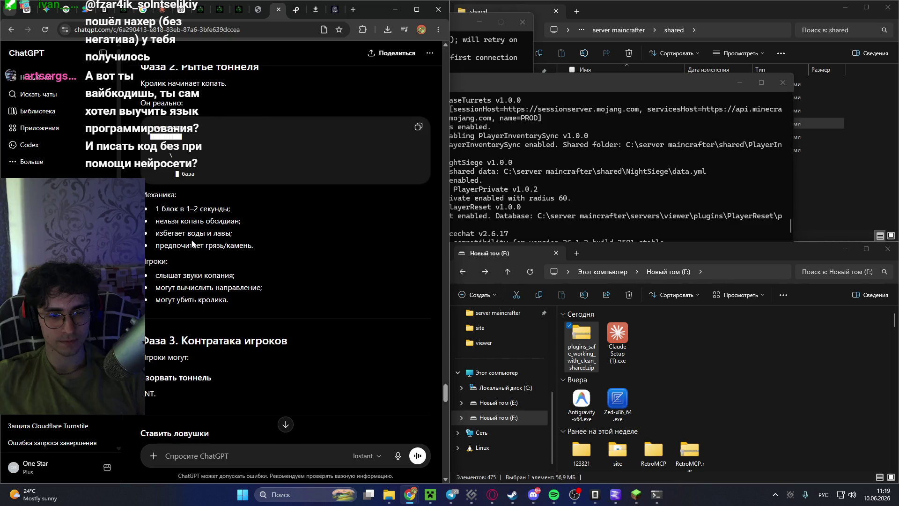
scroll(269, 212, "up", 4)
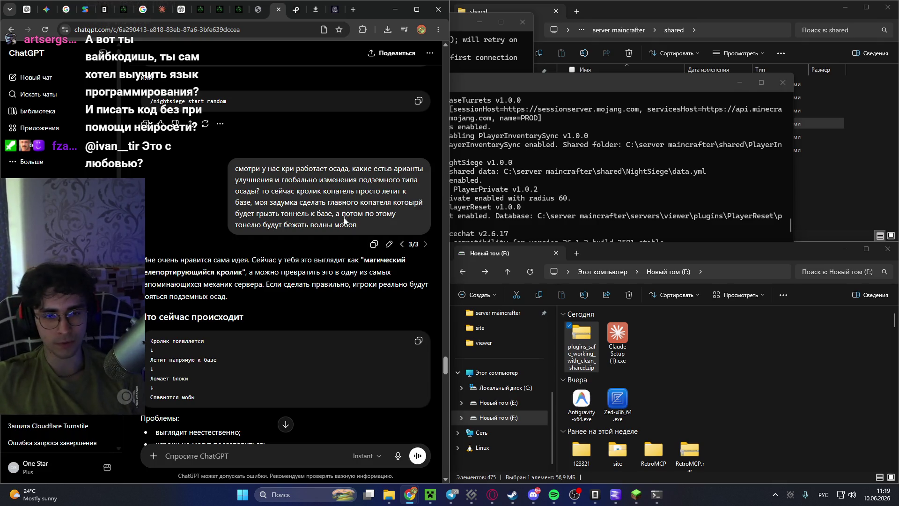
left_click(388, 244)
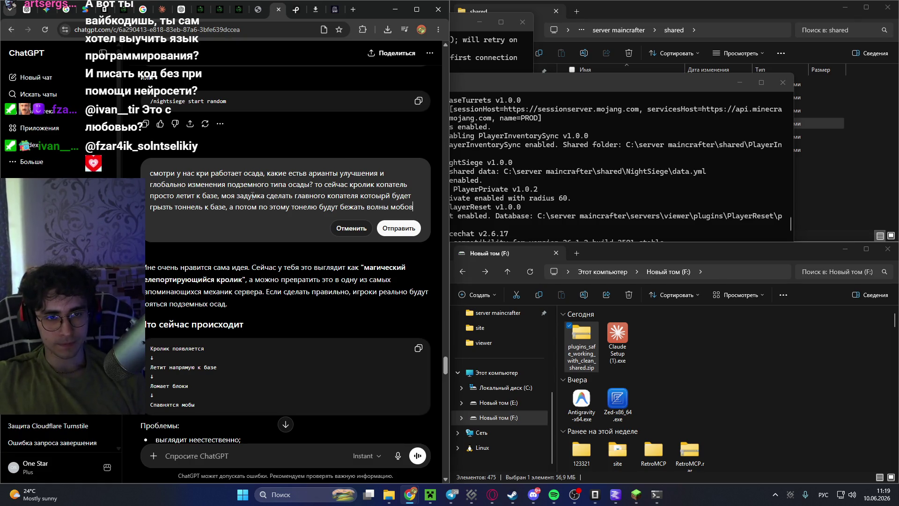
Fix typos in the question, correcting 'кри' to 'криво'.
left_click(303, 173)
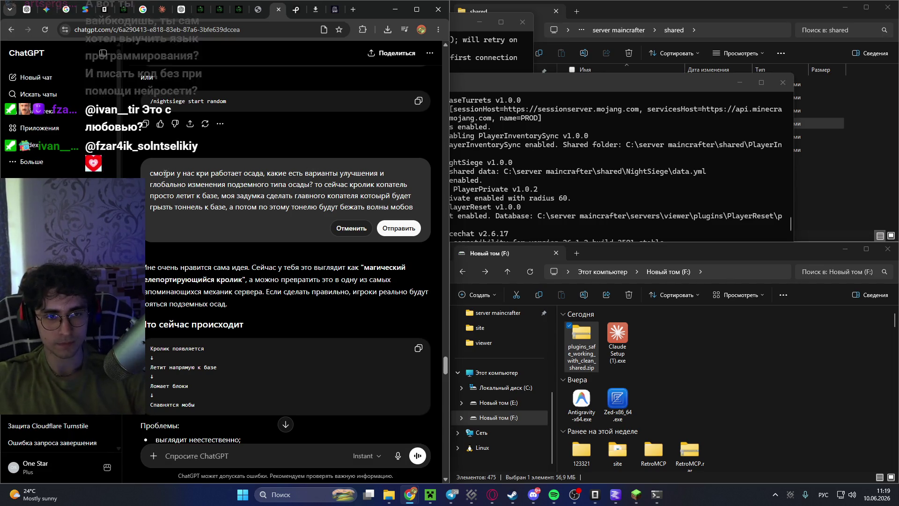
left_click(209, 173)
type("во")
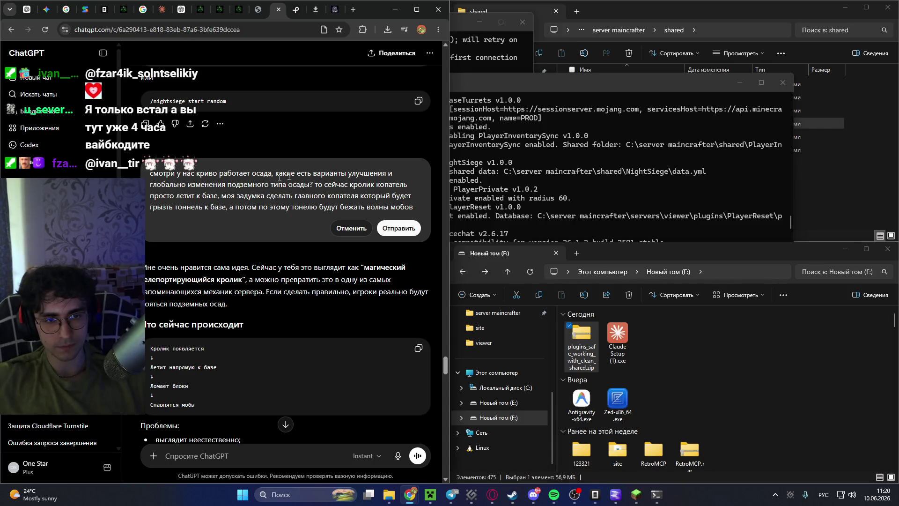
Add 'под землей' and require the tunnel strictly at base level, not above, then resubmit.
left_click(226, 206)
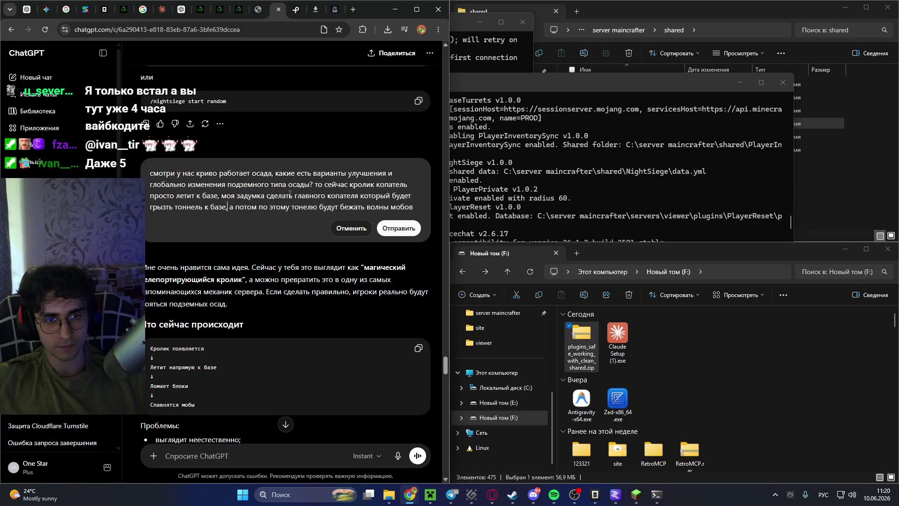
left_click(388, 196)
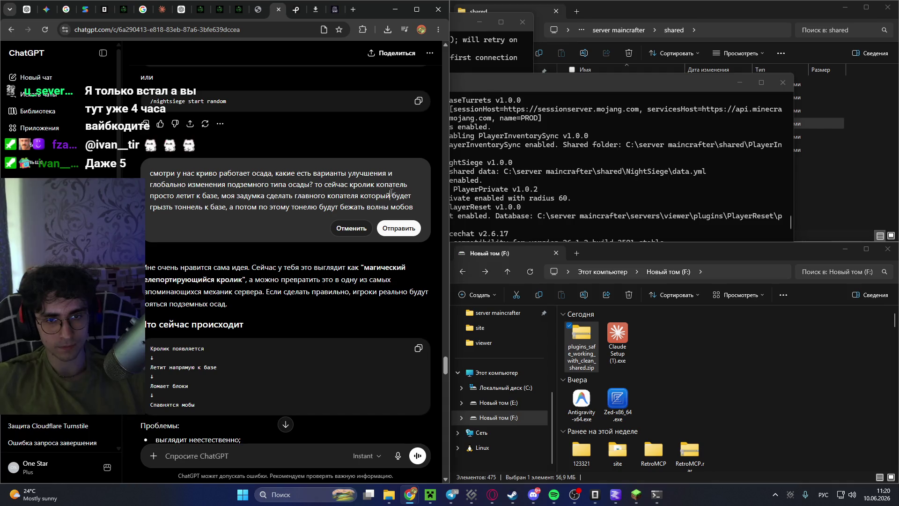
type("под землей")
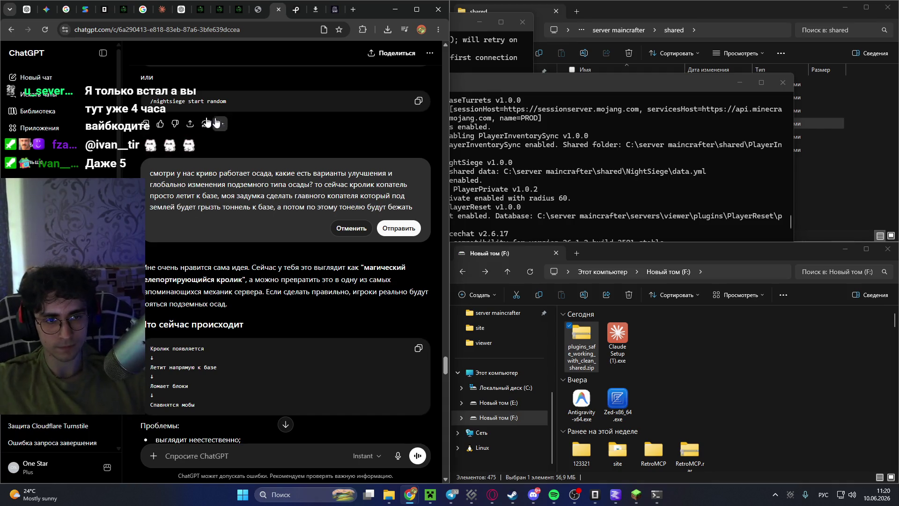
left_click_drag(234, 207, 243, 207)
left_click(415, 206)
scroll(383, 169, "down", 2)
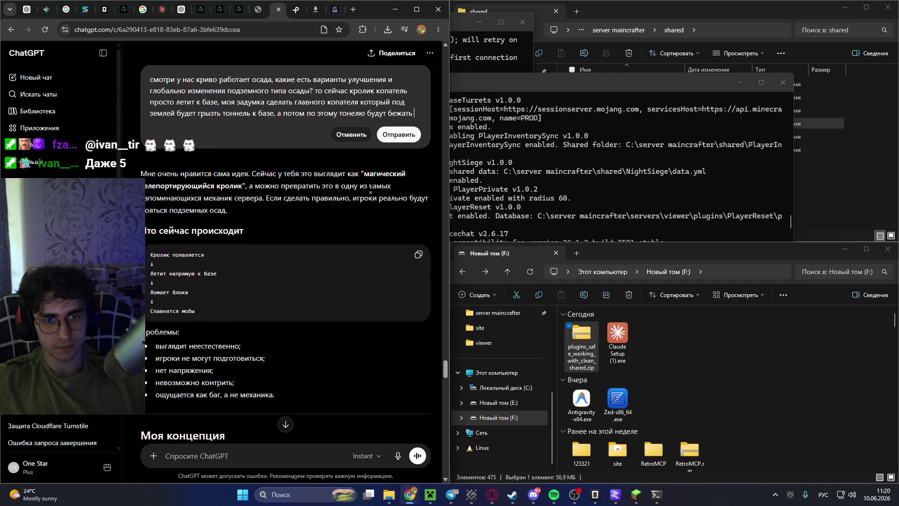
type("волны мобов,")
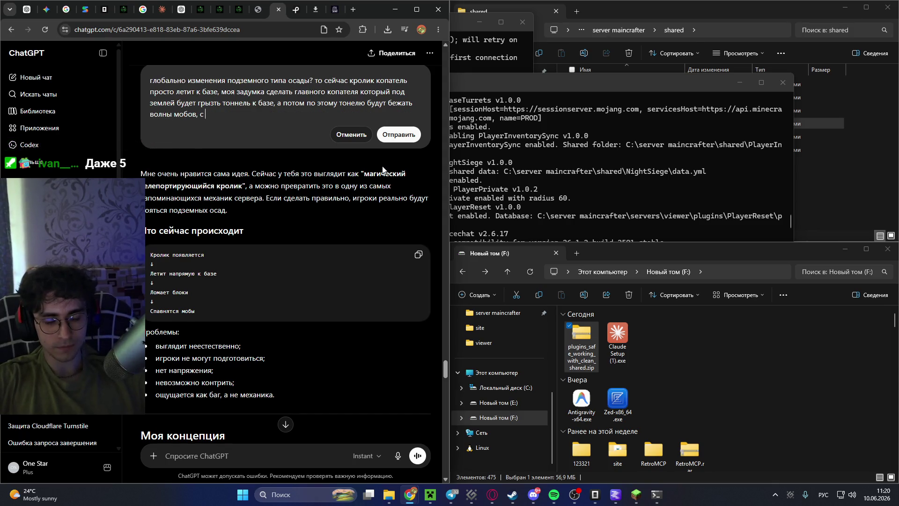
type(" с под баз")
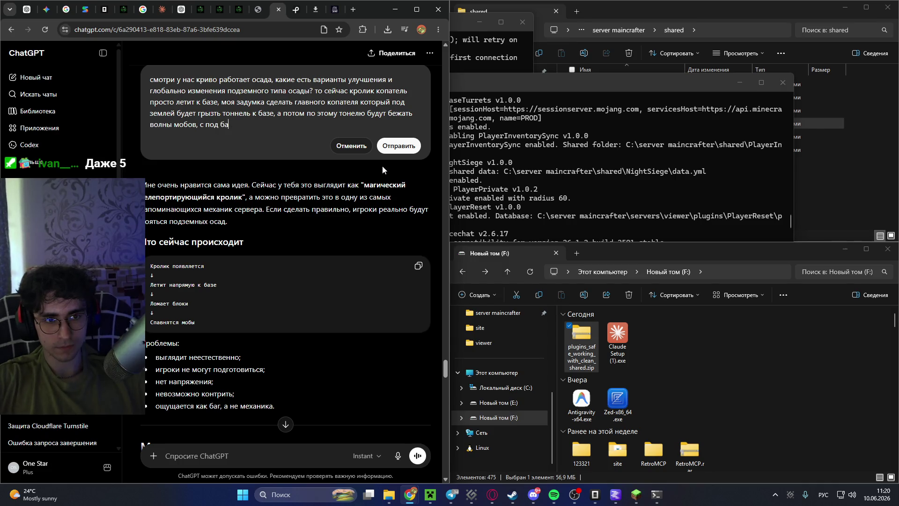
type("ой не над, ")
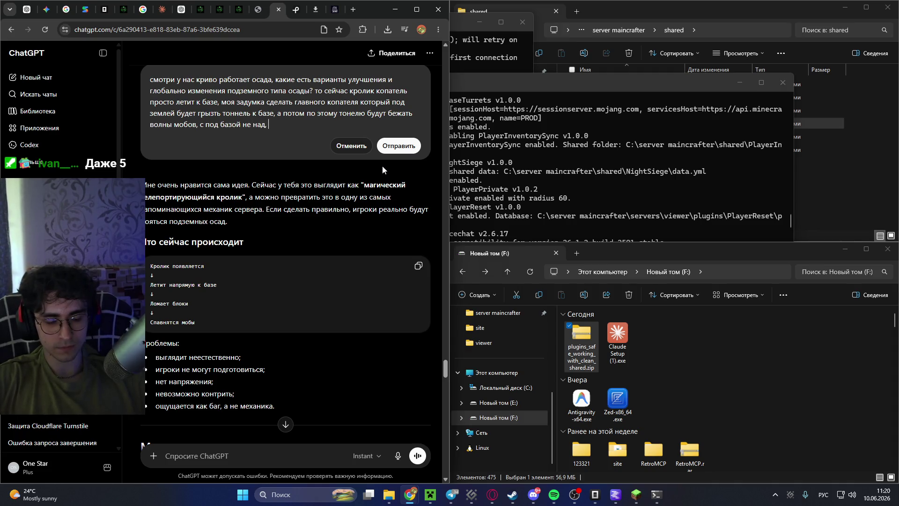
type("а строго на уровне базы")
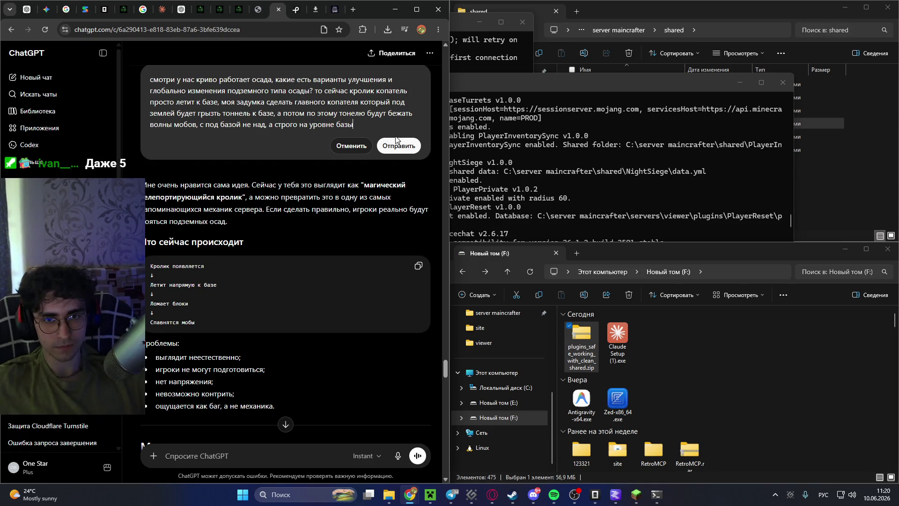
left_click(395, 146)
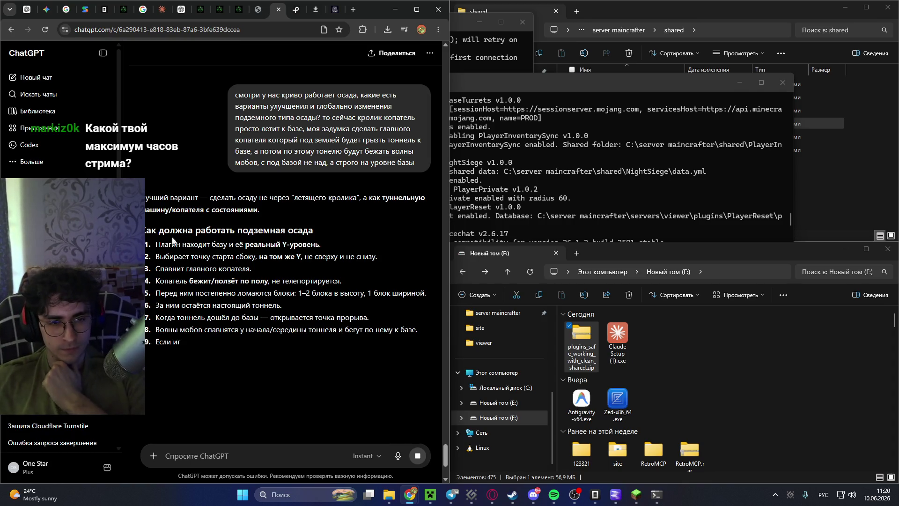
Read the tunnel-system reply and begin a follow-up: 'отлично мне нравится идея, только'.
scroll(286, 281, "down", 2)
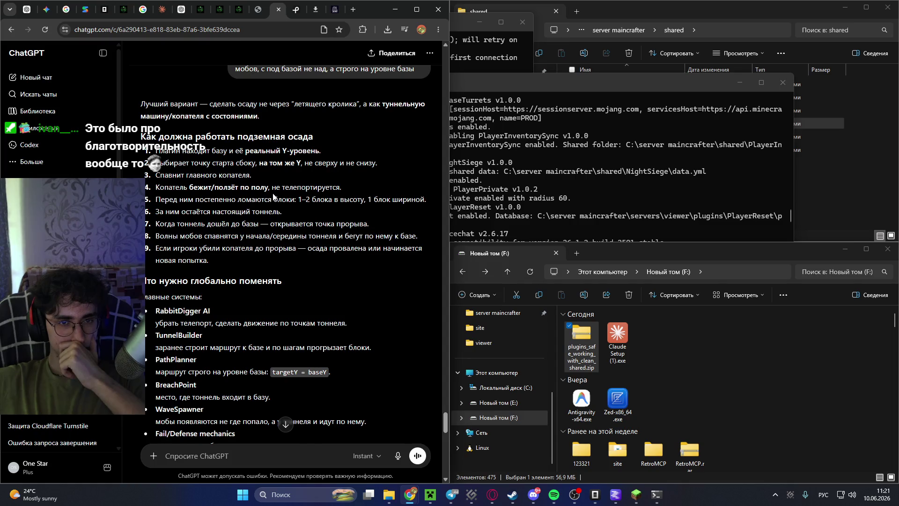
scroll(273, 194, "down", 2)
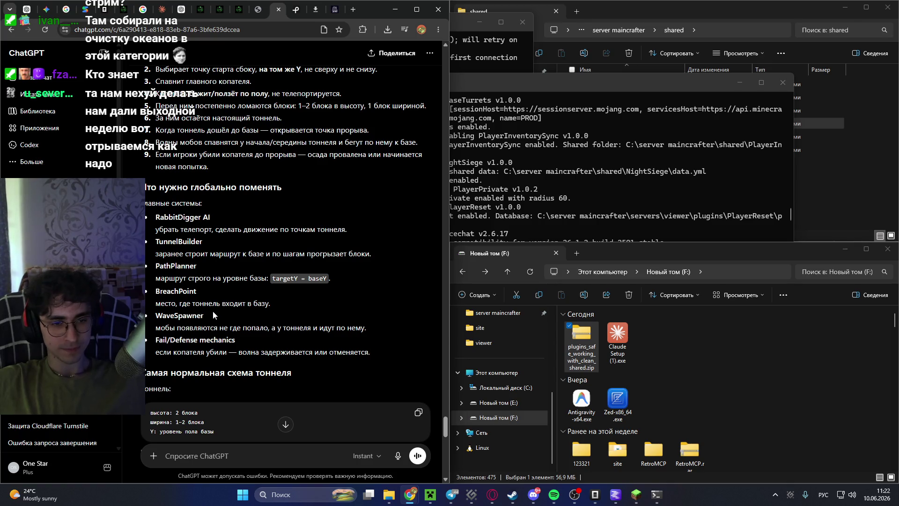
scroll(201, 315, "down", 2)
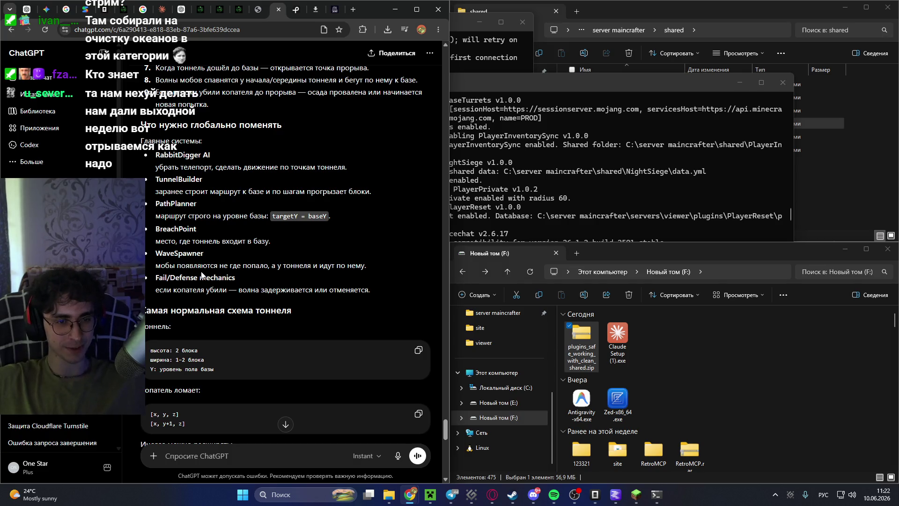
scroll(201, 274, "down", 1)
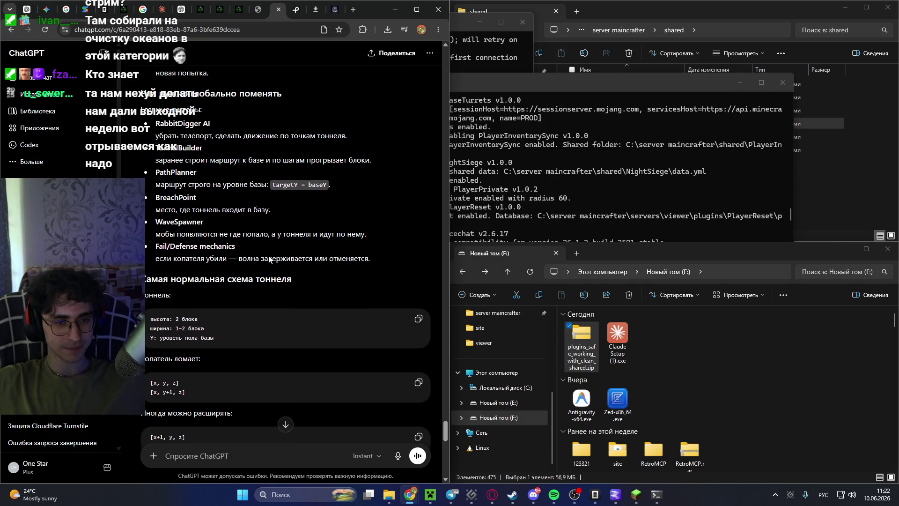
scroll(244, 237, "down", 3)
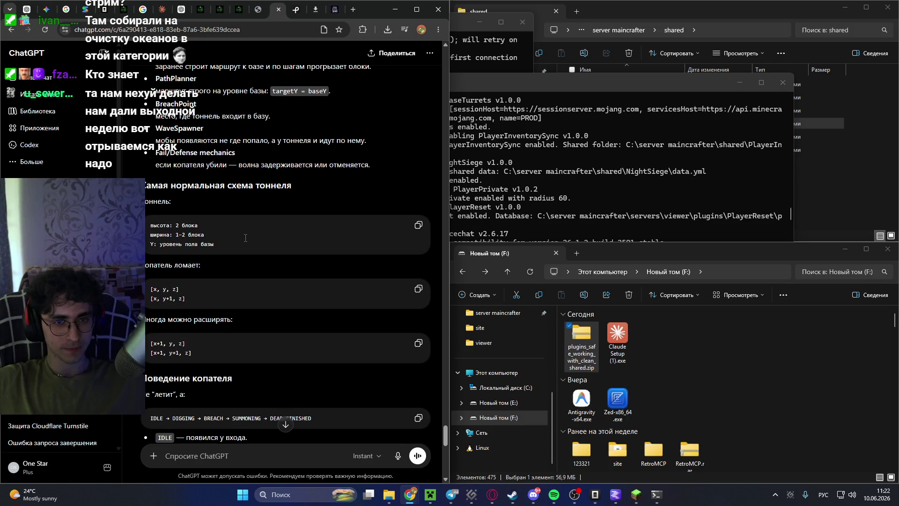
scroll(245, 243, "down", 6)
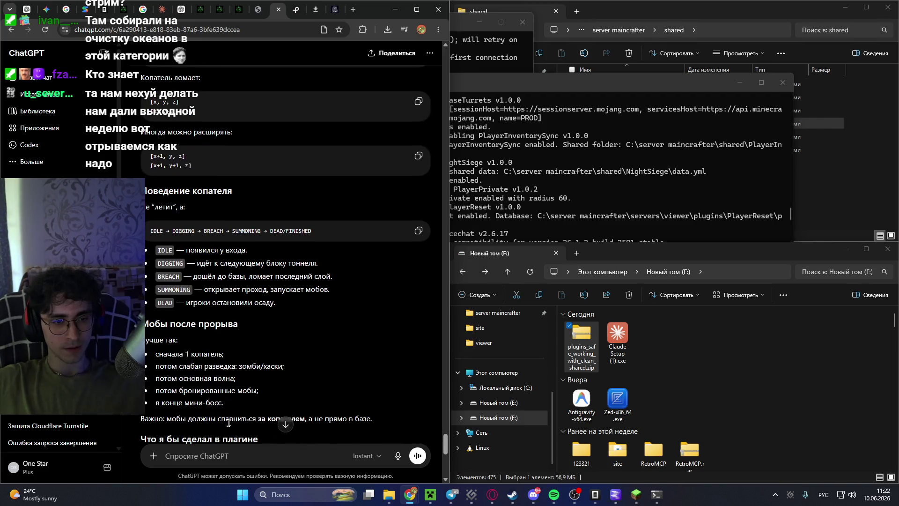
type("от")
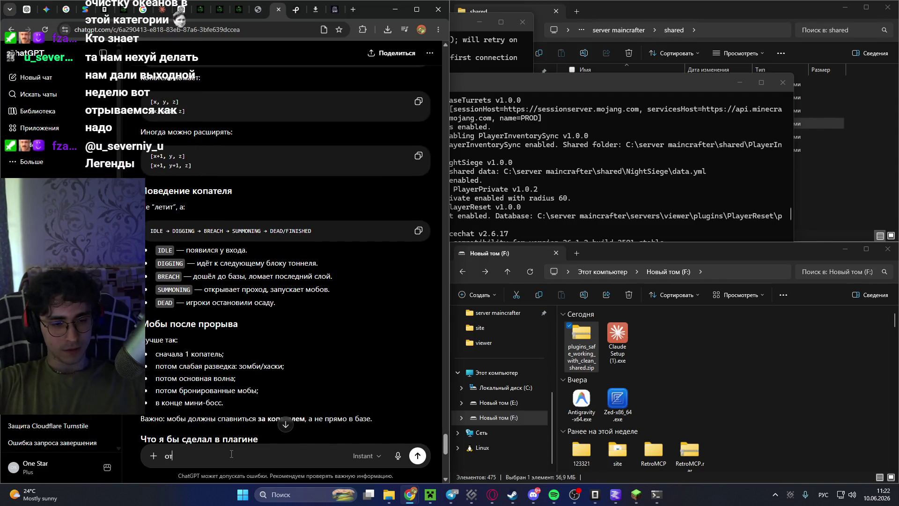
type("л")
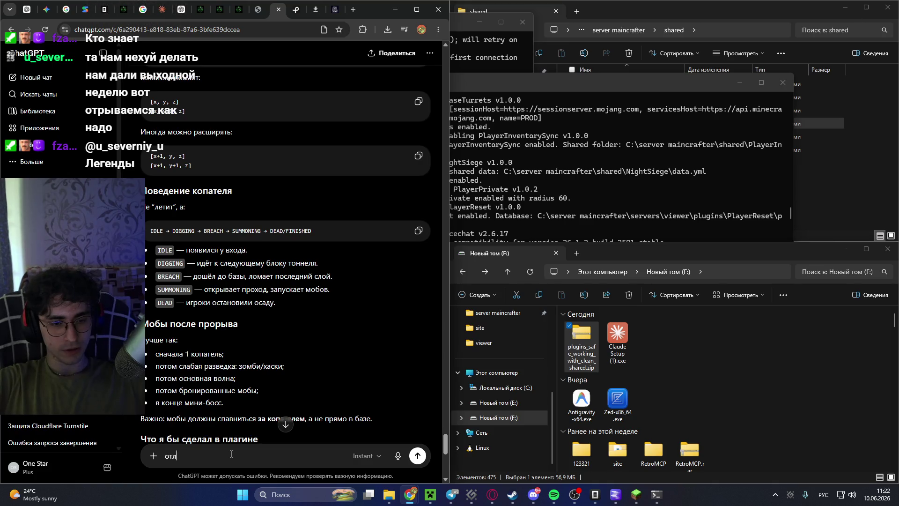
type("ично мне ")
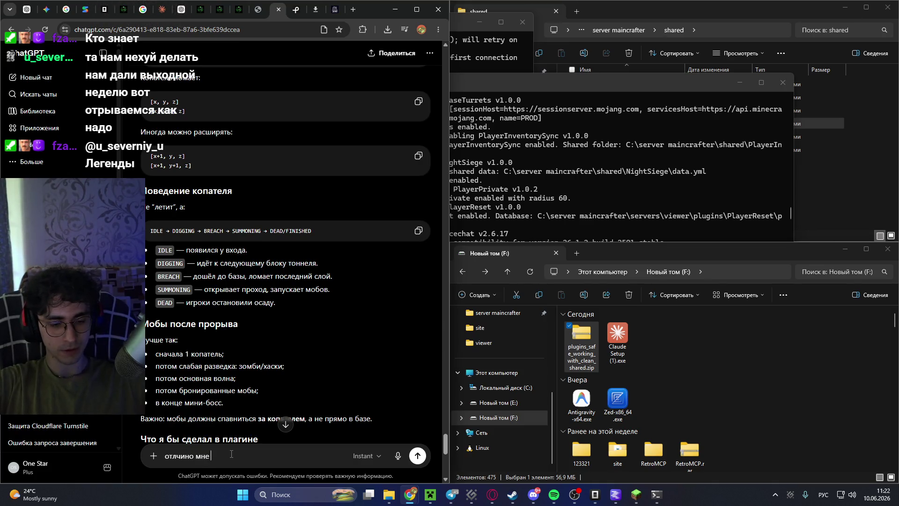
type("нравится идея, ")
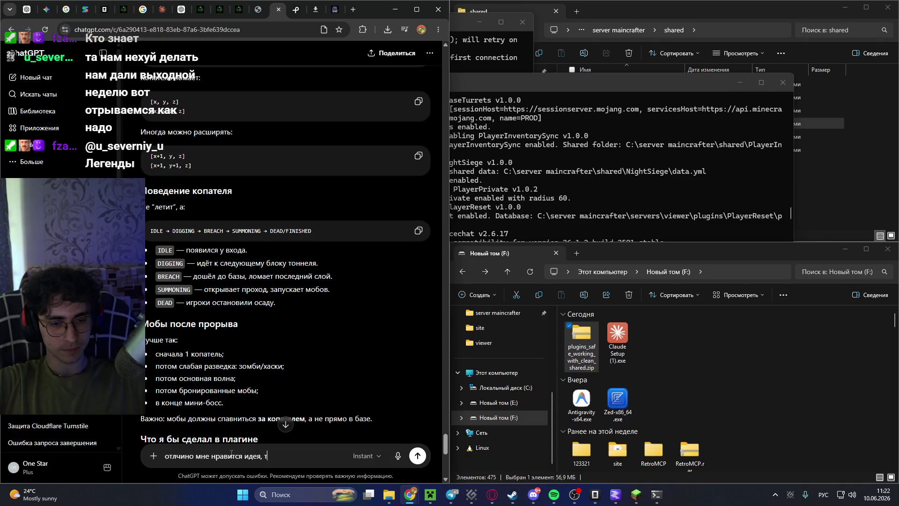
type("только")
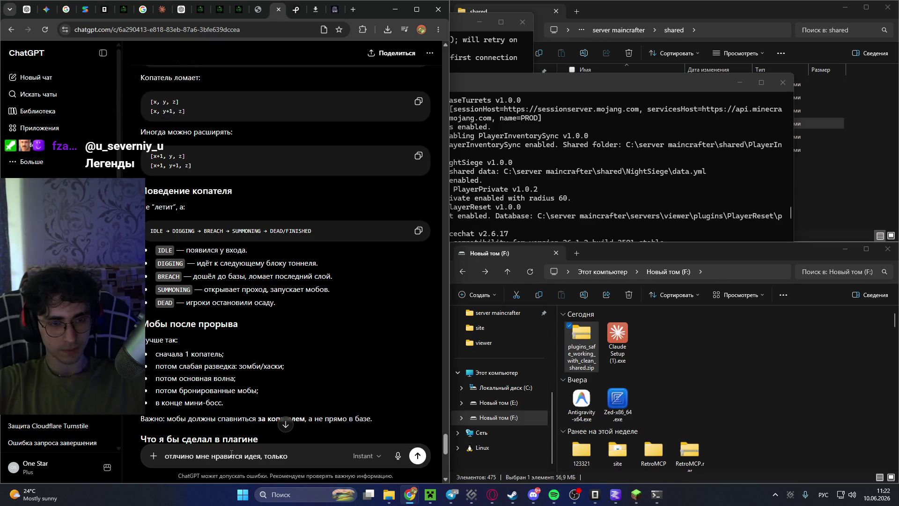
Draft the follow-up accepting all suggested fixes with pasted underground-only rebuild instructions, correcting the first word.
key("BackSpace")
key("BackSpace")
key("BackSpace")
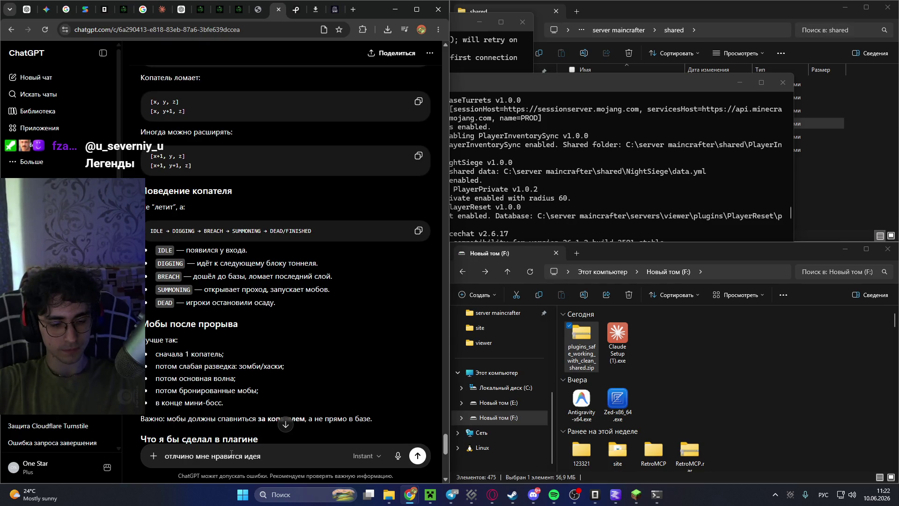
type(" делай.")
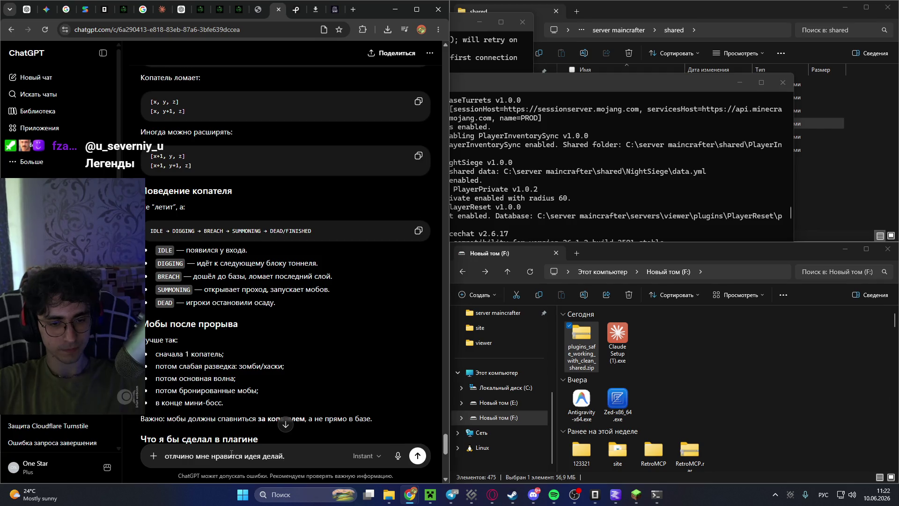
key("shift+Return")
type("удали полностью все типы осад, ставь только подземный тип осады, дай её тип/название подземной. Она будет исключительно для подземной базы, переработай глобально поведение кролика, он сейчас просто летит к базе, надо сделай полный ребилд и улучшение осады, удали все старое и собери по новому")
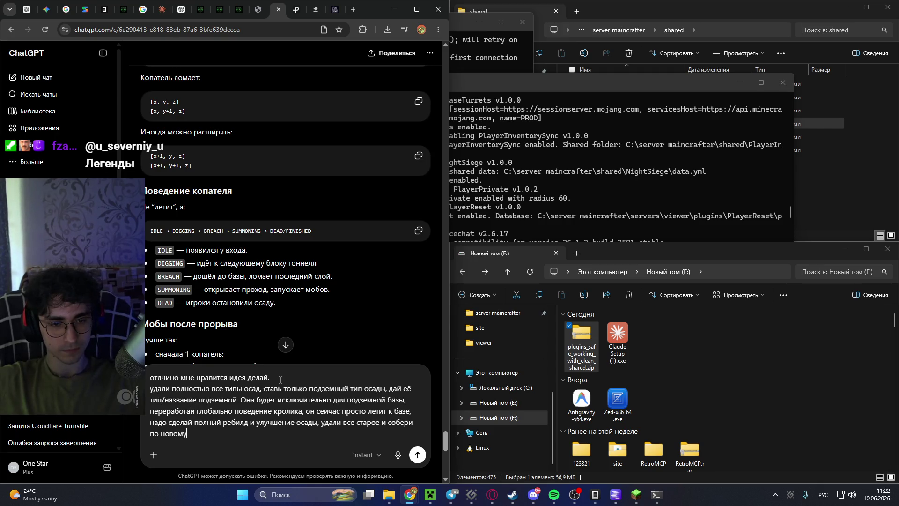
type("все ук")
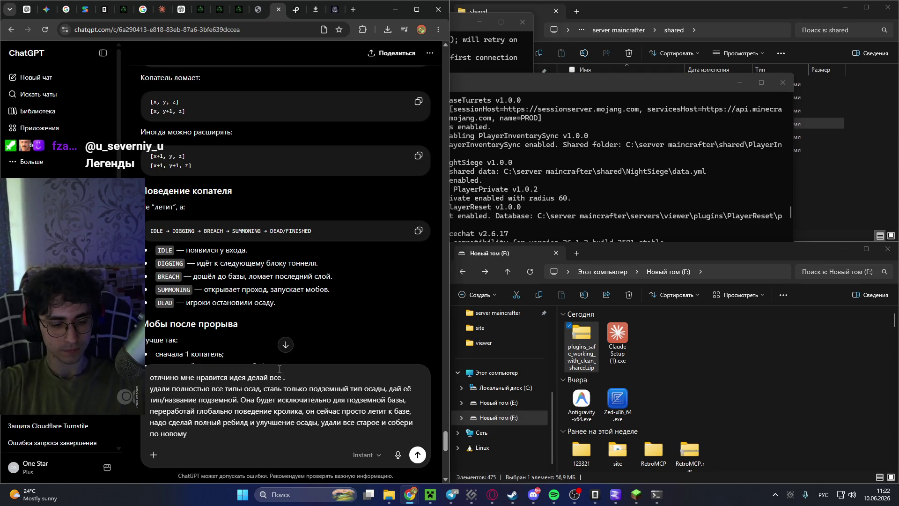
type("азаные тобой ")
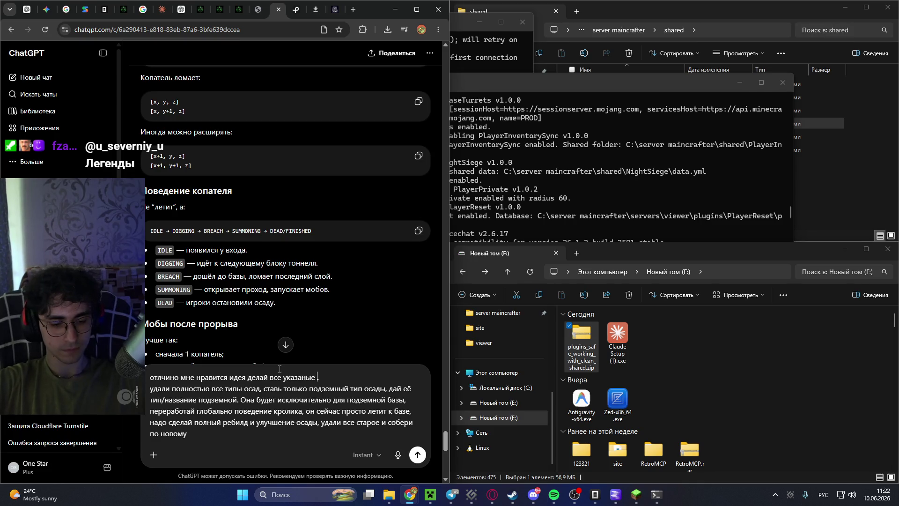
type("правки")
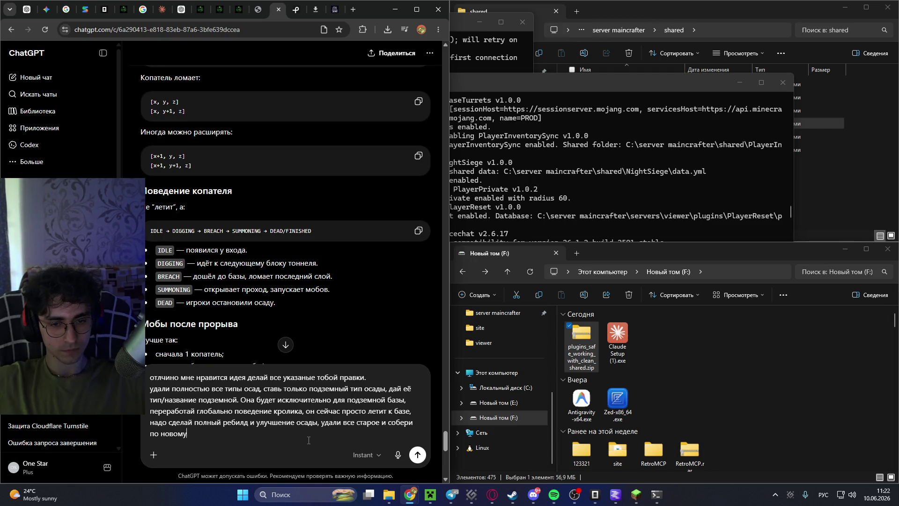
scroll(207, 409, "up", 3)
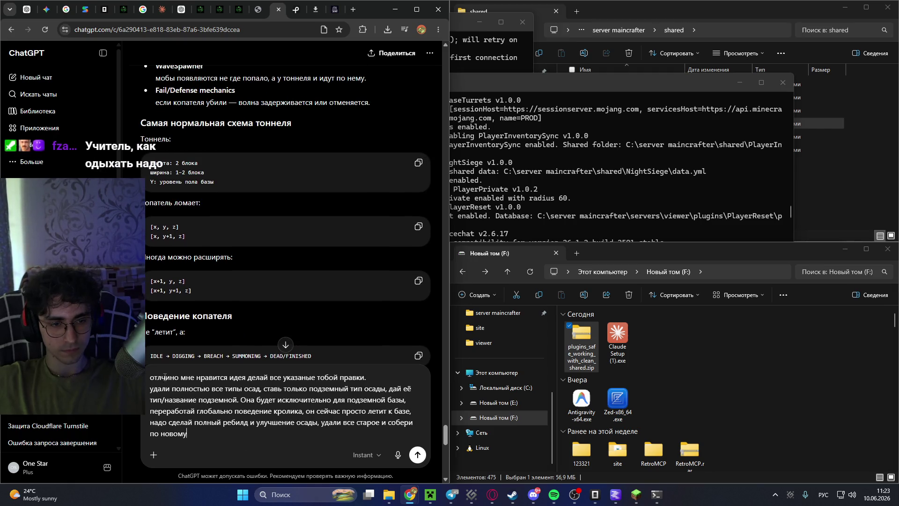
key("BackSpace")
key("BackSpace")
type("лоба")
type("л")
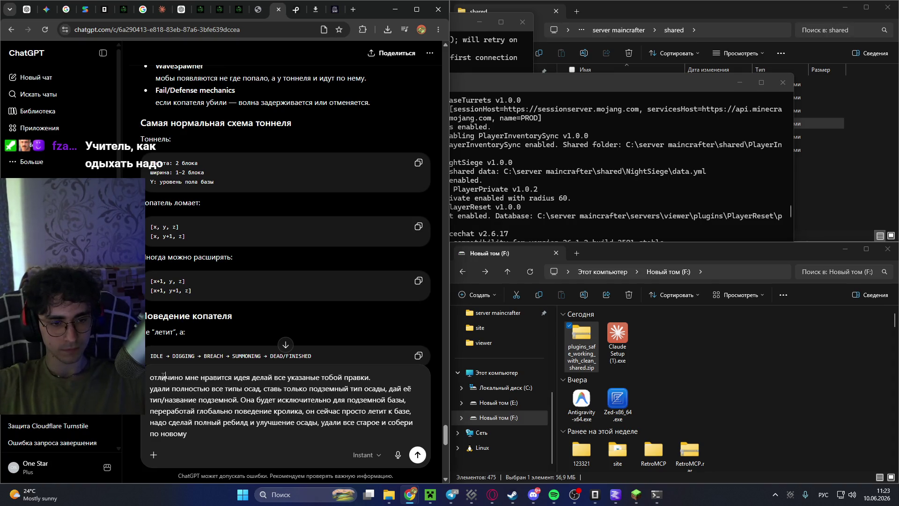
key("BackSpace")
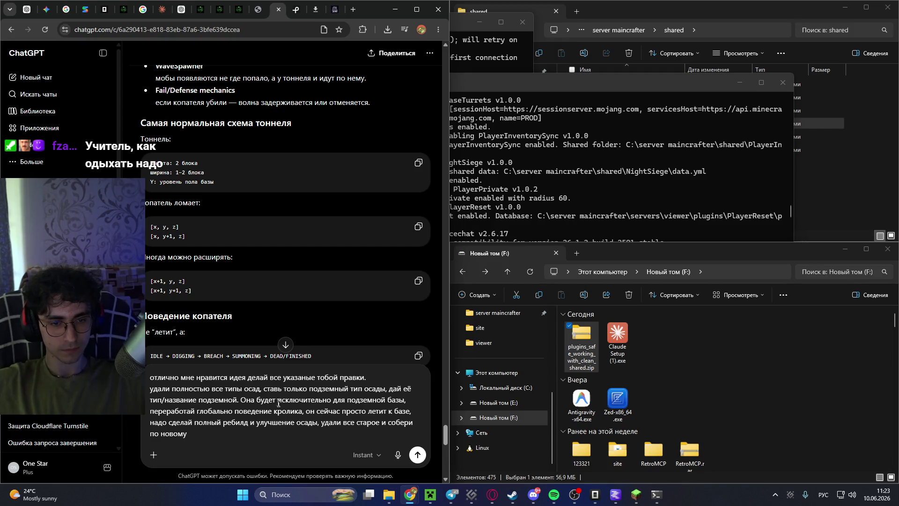
Attach plugins_safe_working_with_clean_shared.zip and send the underground-only rebuild request.
left_click_drag(580, 335, 281, 370)
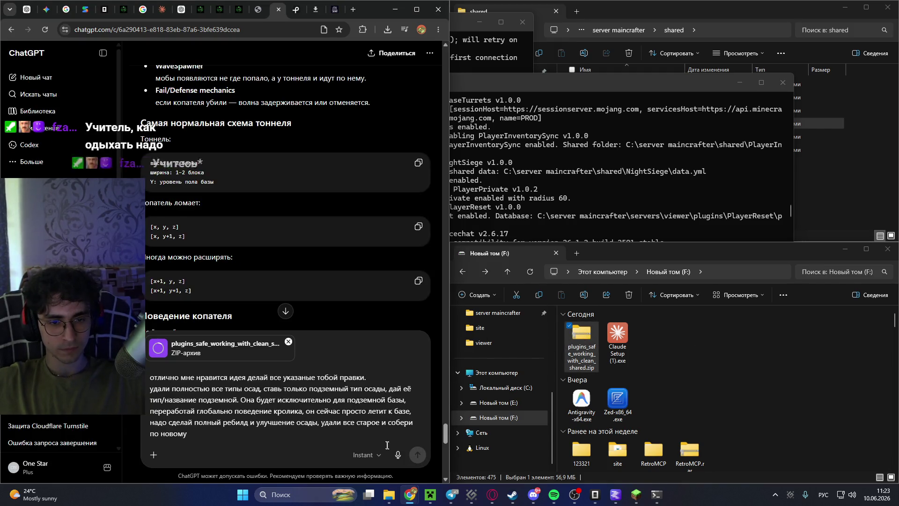
left_click(415, 456)
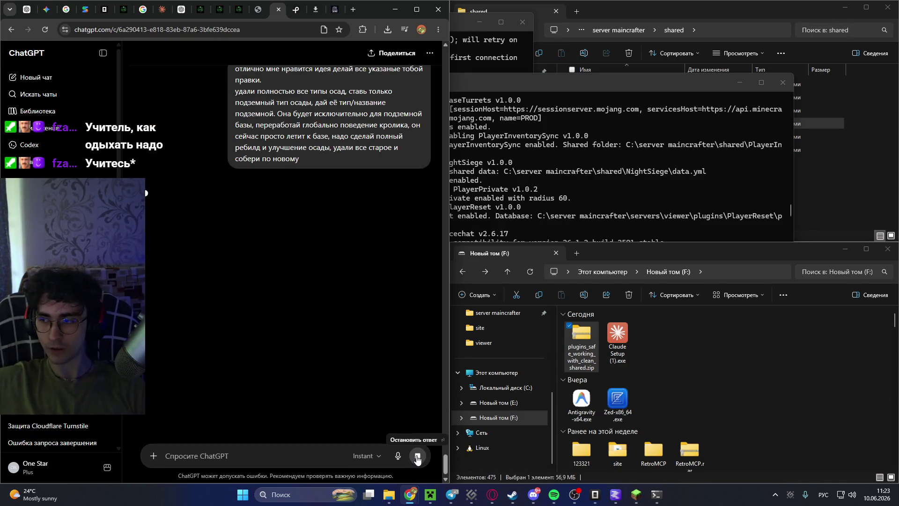